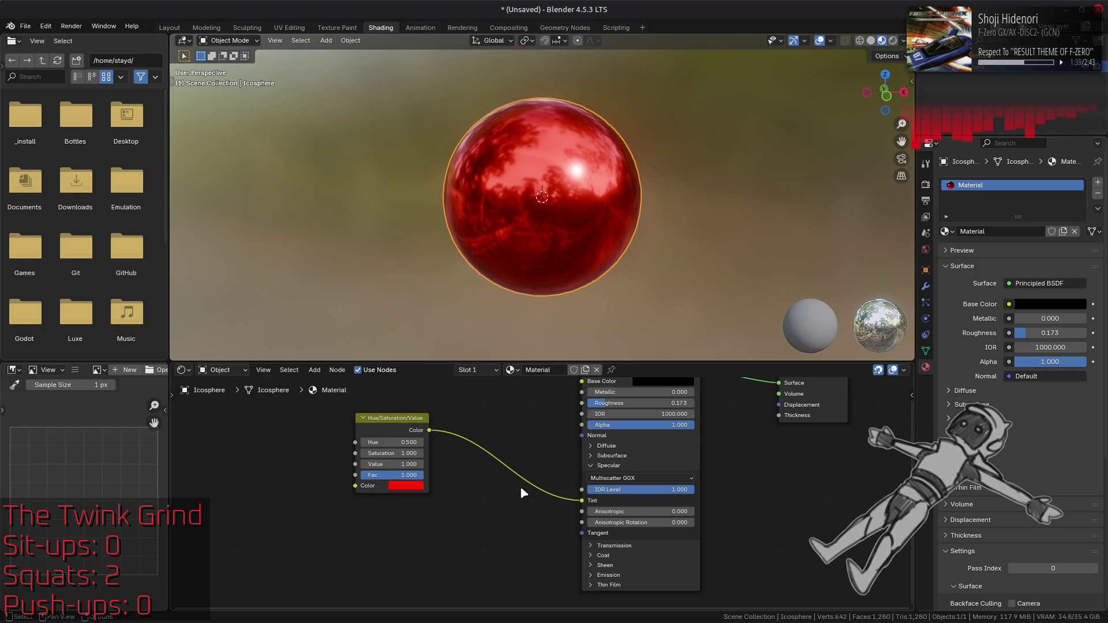
# - Expand the Thin Film settings and try thickness values, returning to 0 nm
pyautogui.click(607, 585)
pyautogui.scroll(2, 566, 554)
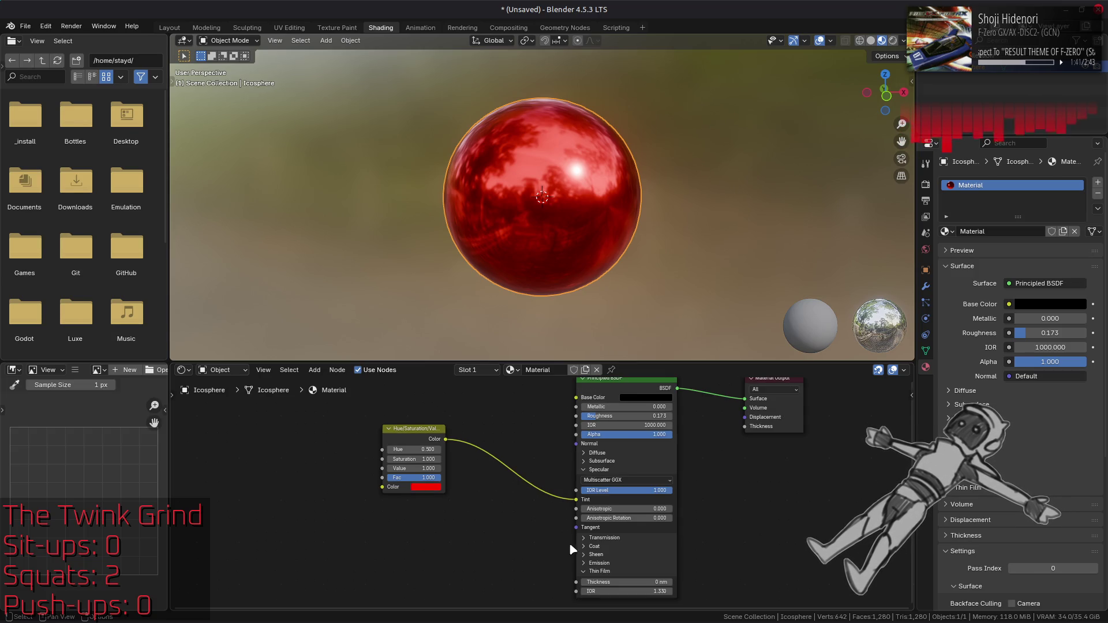
pyautogui.moveTo(563, 553); pyautogui.dragTo(553, 499, button='middle')
pyautogui.moveTo(636, 550); pyautogui.dragTo(644, 551)
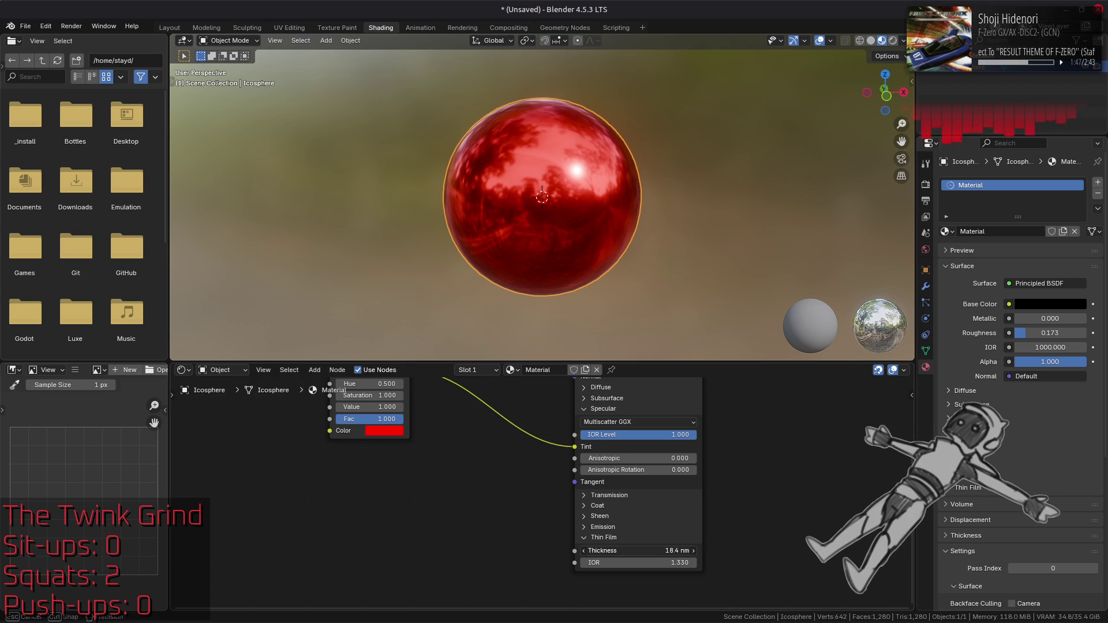
pyautogui.moveTo(635, 550); pyautogui.dragTo(635, 551)
# - Set the specular IOR Level to 0.500 and the thin-film thickness to 83.1 nm
pyautogui.moveTo(588, 427); pyautogui.dragTo(583, 497, button='middle')
pyautogui.click(648, 506)
pyautogui.press('BackSpace')
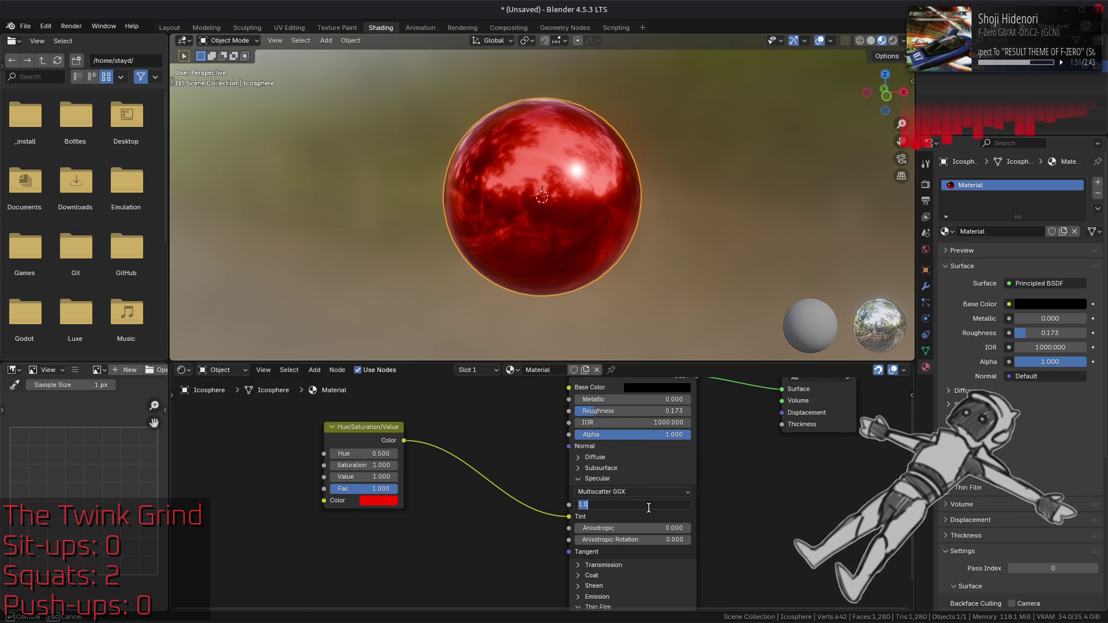
pyautogui.write('5')
pyautogui.press('Return')
pyautogui.moveTo(648, 507); pyautogui.dragTo(635, 454, button='middle')
pyautogui.moveTo(635, 568); pyautogui.dragTo(634, 569)
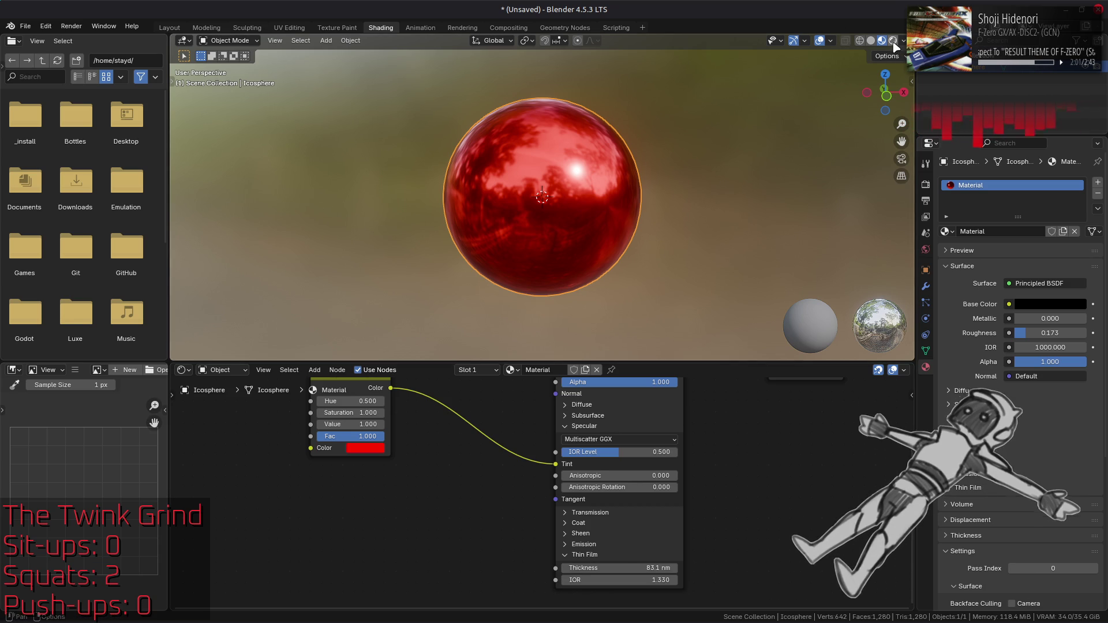
# - Preview the sphere in Rendered shading with Cycles, lit by the built-in HDRI
pyautogui.click(893, 40)
pyautogui.click(926, 184)
pyautogui.click(1050, 182)
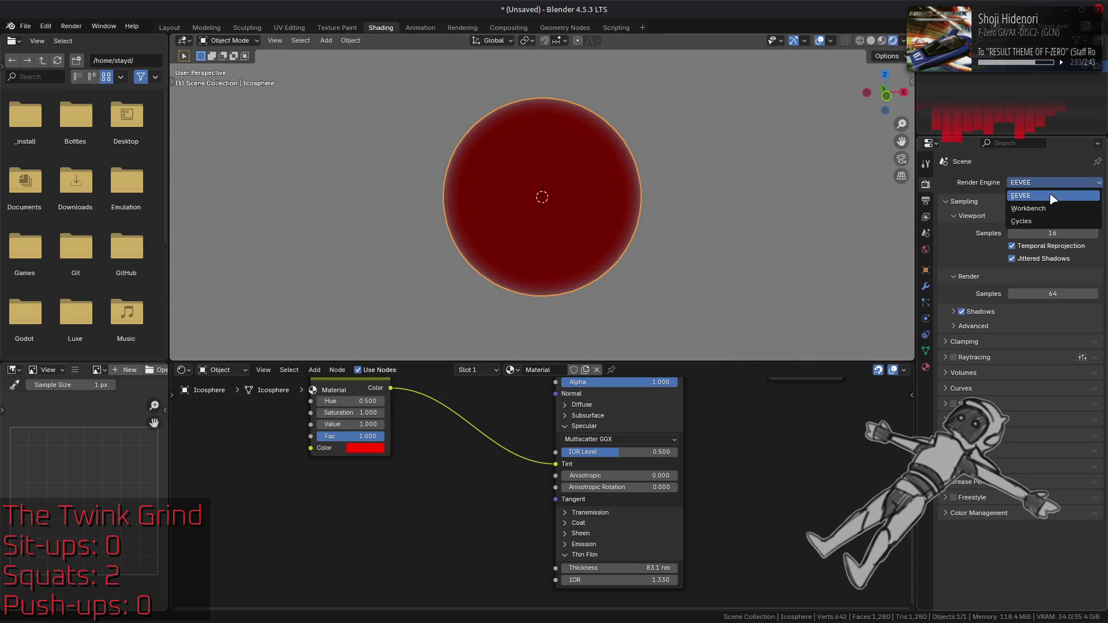
pyautogui.click(1022, 221)
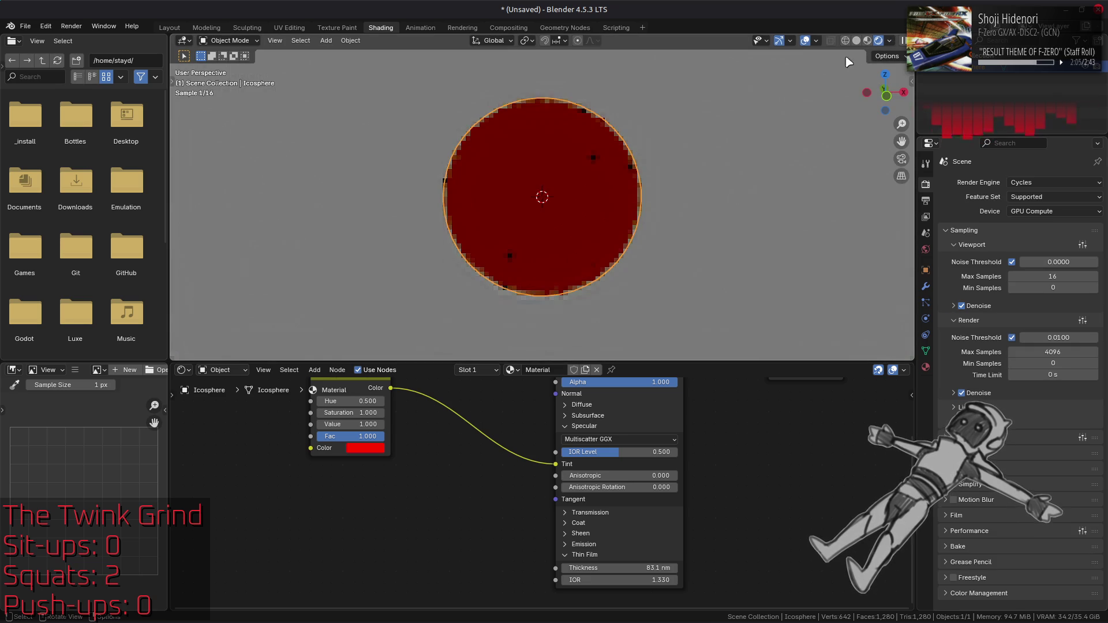
pyautogui.click(889, 40)
pyautogui.moveTo(854, 148); pyautogui.dragTo(858, 139)
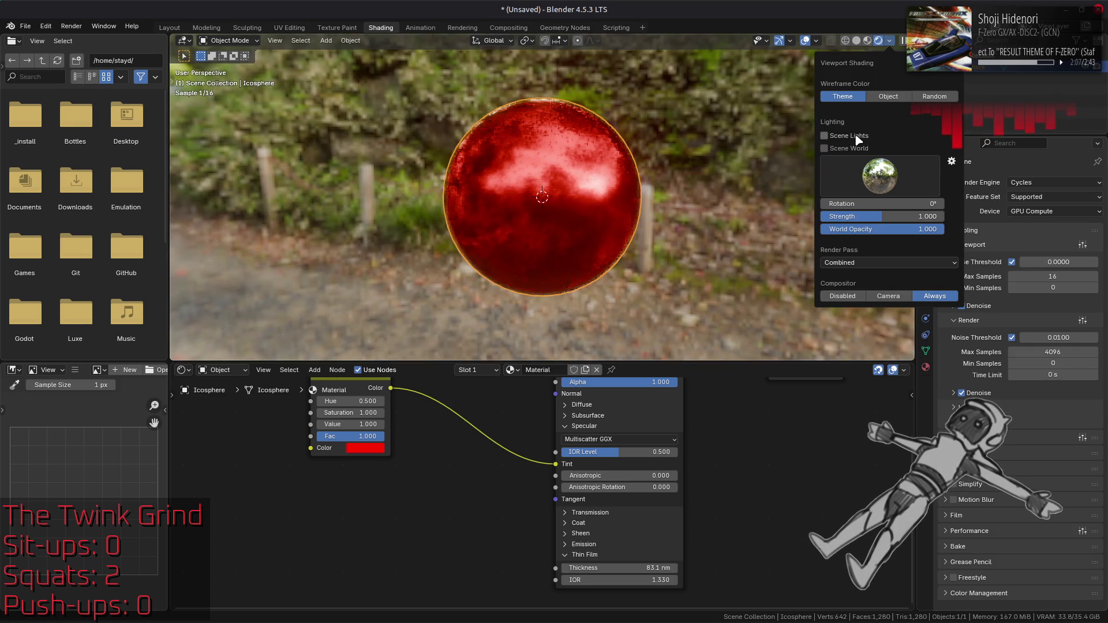
# - Try thin-film thicknesses of 0, 5 and 50 nm, reset to 0, and switch back to EEVEE
pyautogui.click(647, 569)
pyautogui.write('0')
pyautogui.press('Return')
pyautogui.click(646, 573)
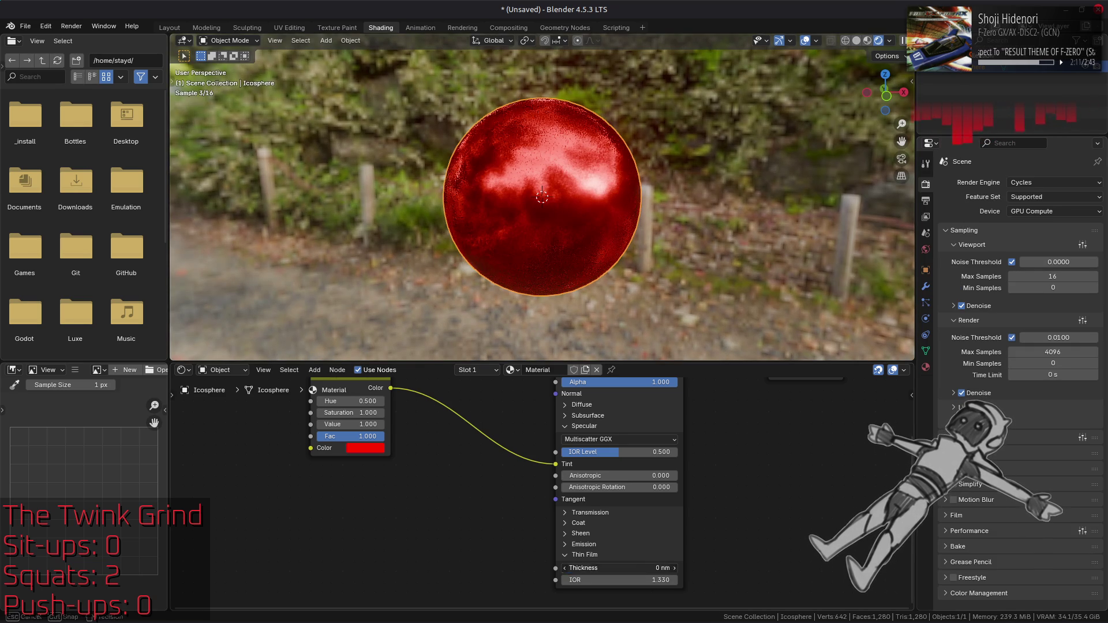
pyautogui.press('Escape')
pyautogui.moveTo(647, 569); pyautogui.dragTo(657, 569)
pyautogui.click(646, 573)
pyautogui.write('50')
pyautogui.press('Return')
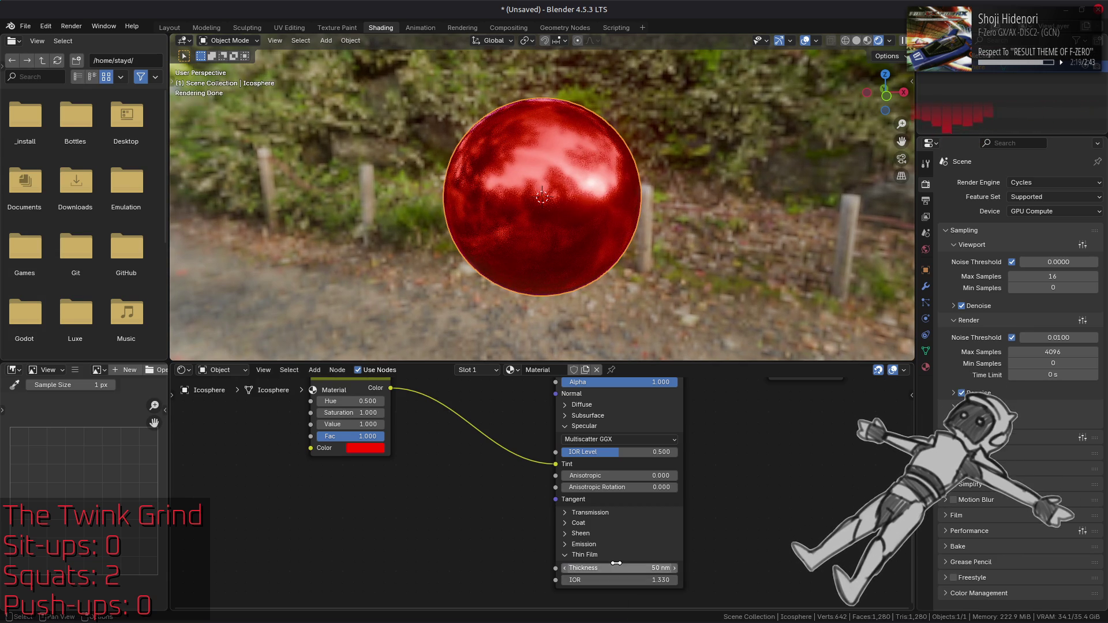
pyautogui.press('BackSpace')
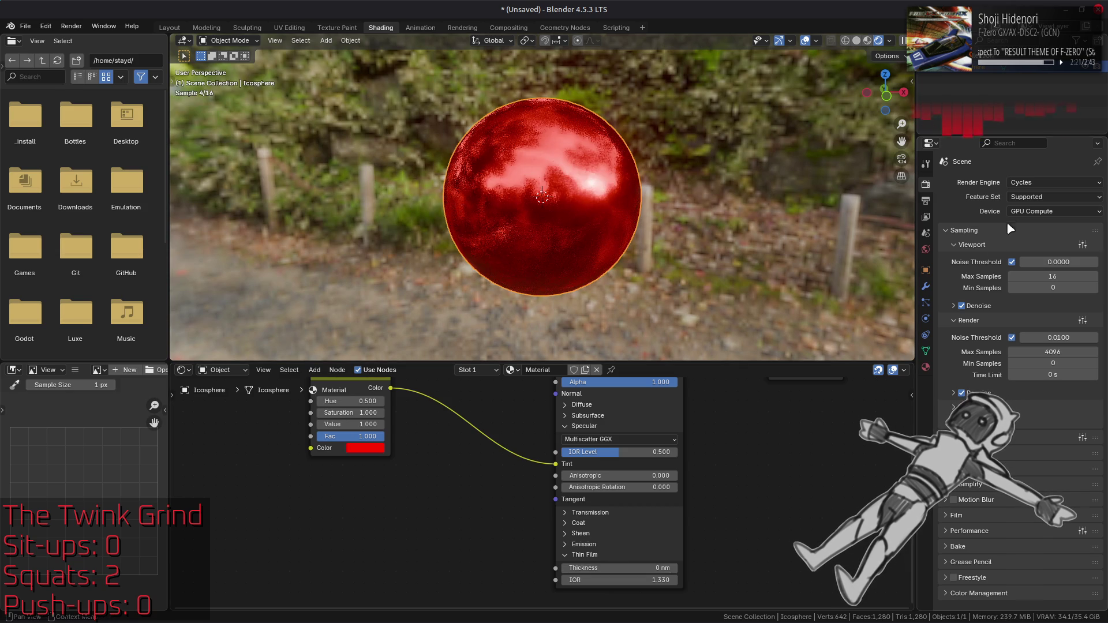
pyautogui.click(1034, 183)
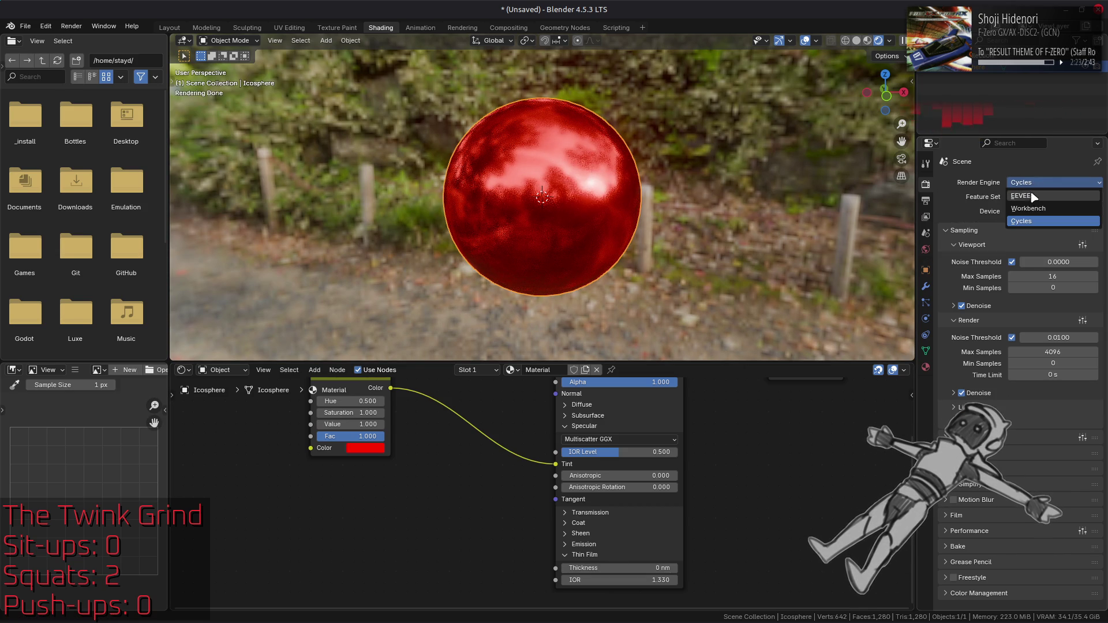
pyautogui.click(1022, 196)
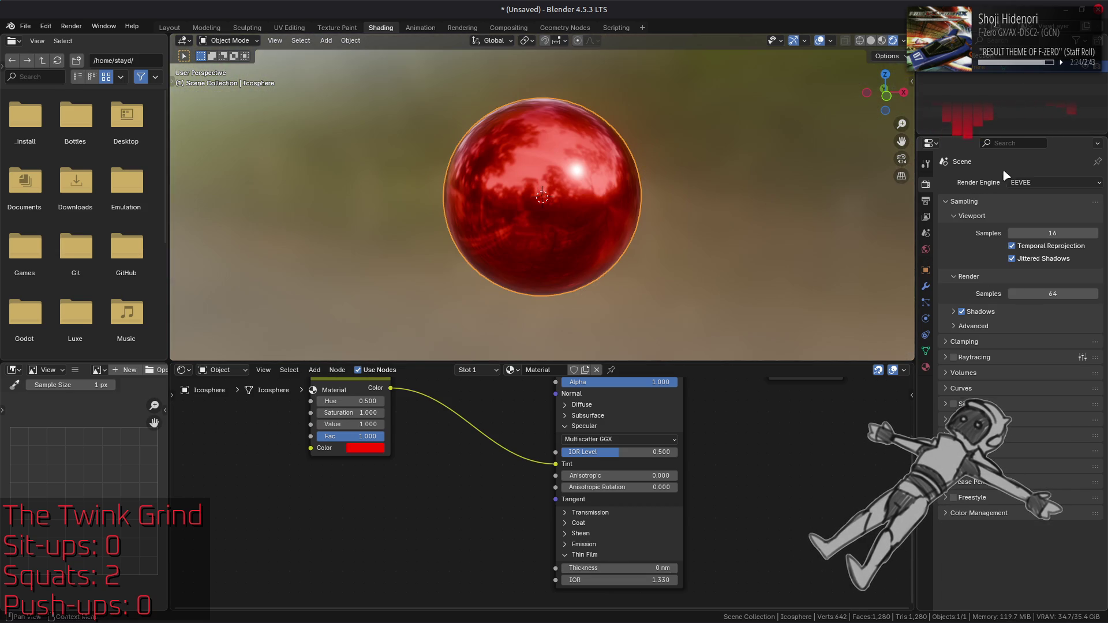
# - Return to Material Preview and disconnect the red colour from the Tint input
pyautogui.click(883, 40)
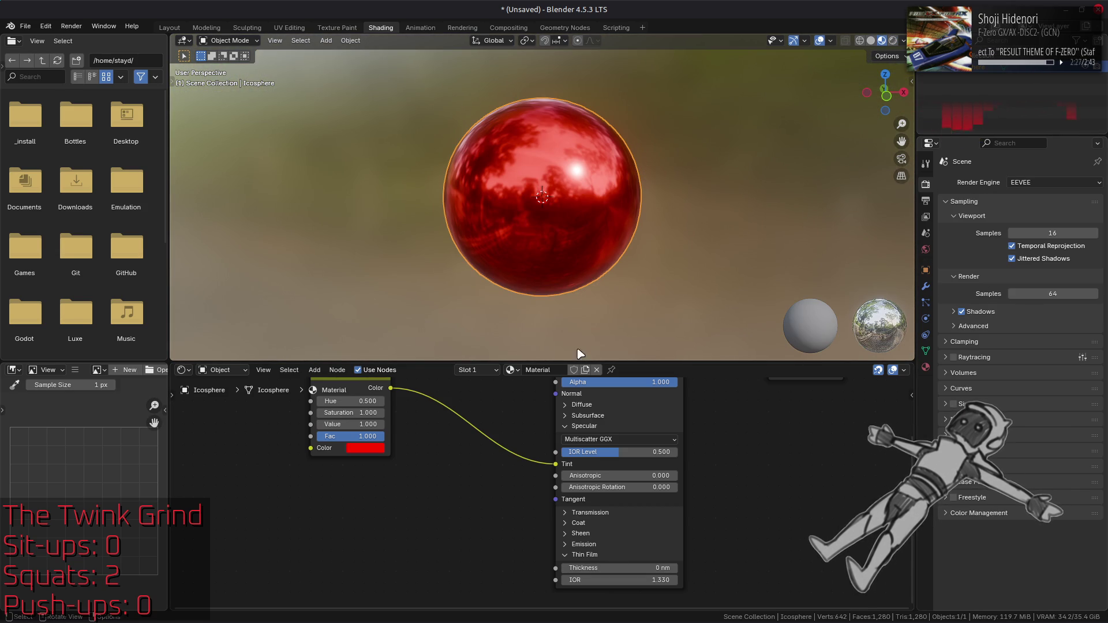
pyautogui.keyDown('shift'); pyautogui.scroll(3, 503, 514); pyautogui.keyUp('shift')
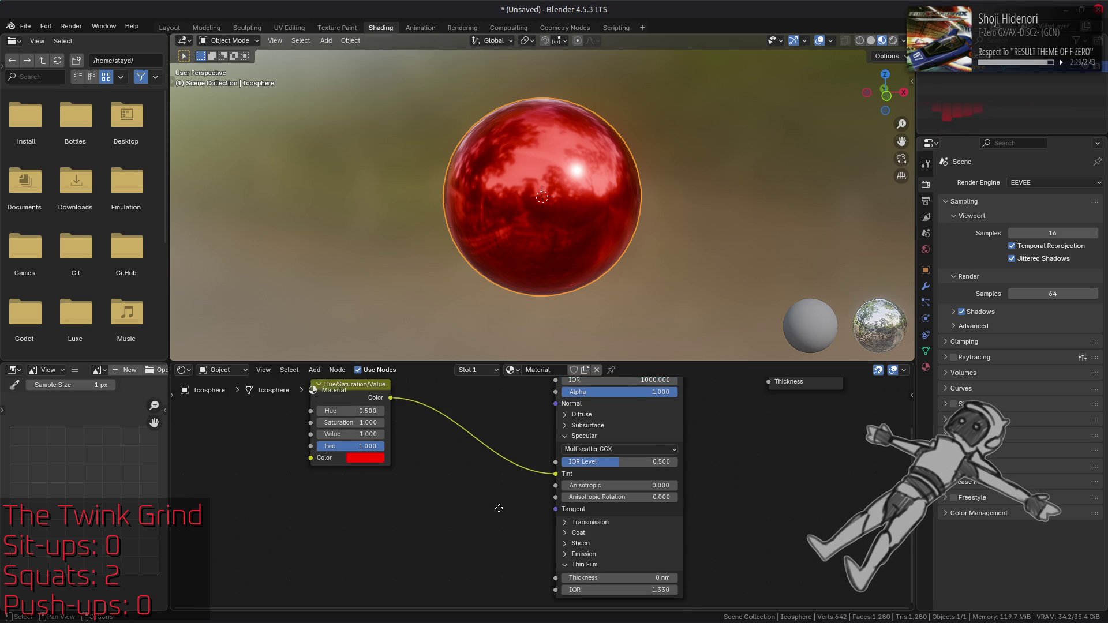
pyautogui.moveTo(556, 501)
pyautogui.mouseDown()
pyautogui.moveTo(531, 500)
pyautogui.moveTo(539, 512)
pyautogui.mouseUp()
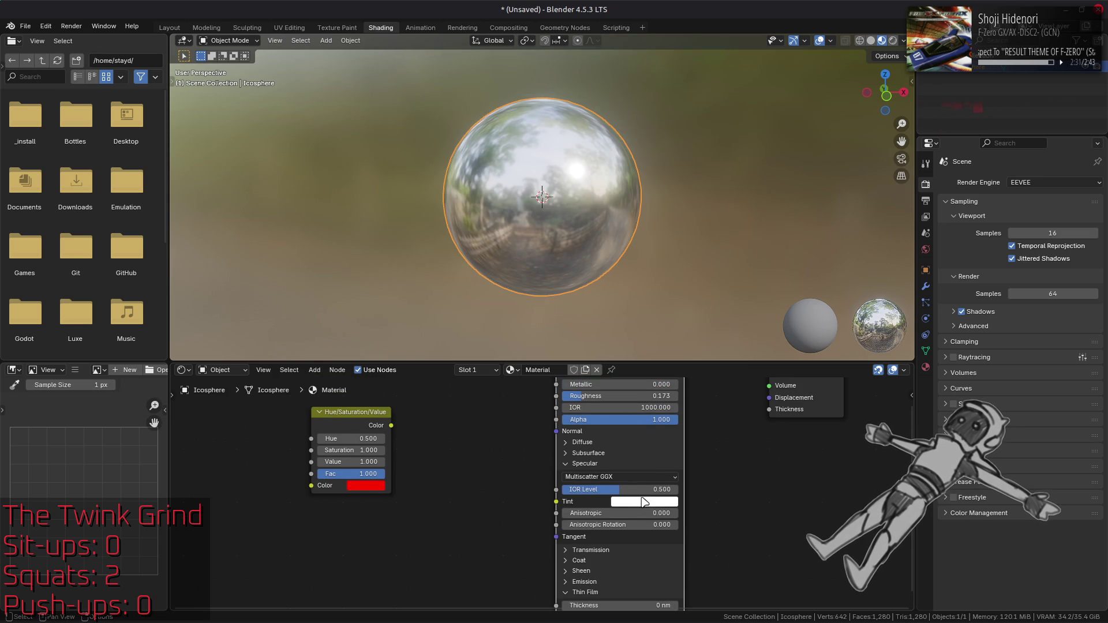
# - Set the IOR to 1.5 and the thin-film thickness to 50 nm
pyautogui.keyDown('shift'); pyautogui.scroll(4, 577, 462); pyautogui.keyUp('shift')
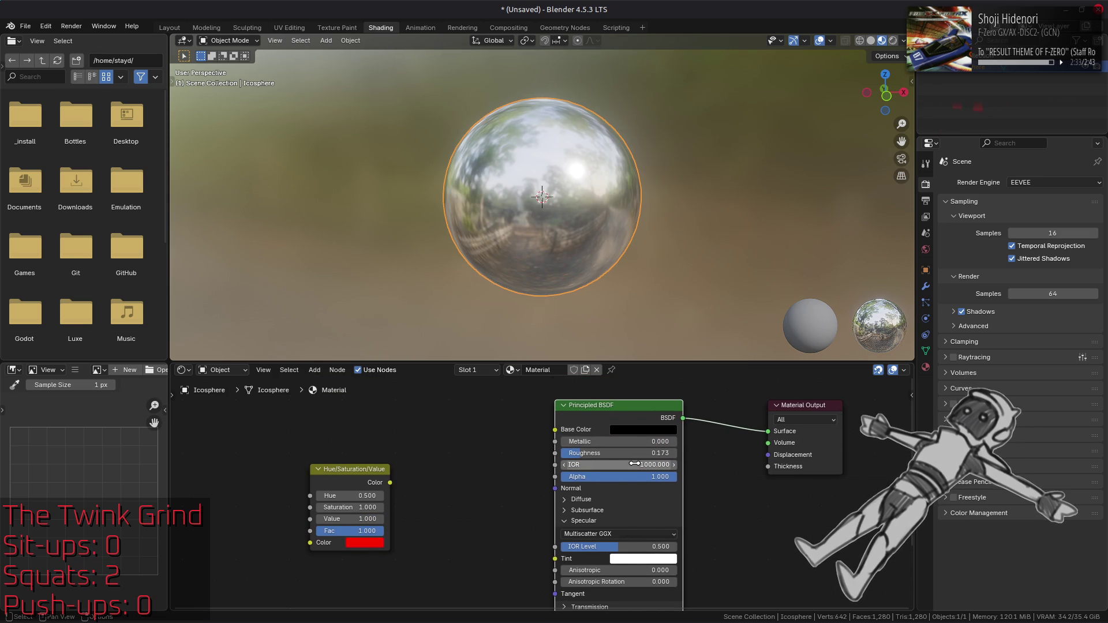
pyautogui.click(635, 465)
pyautogui.write('1.5')
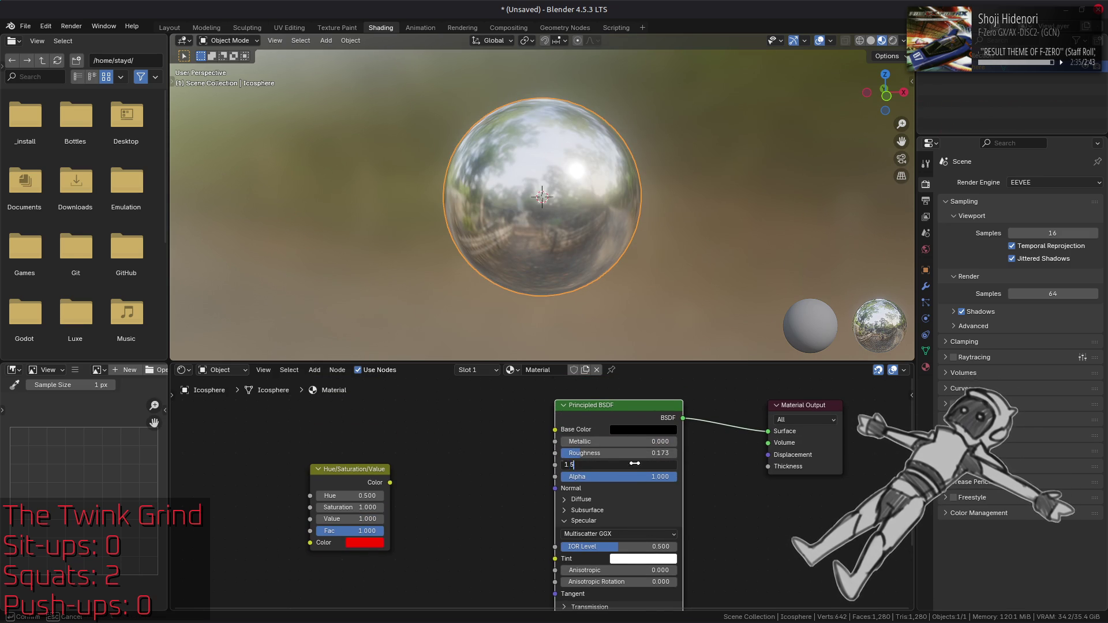
pyautogui.press('Return')
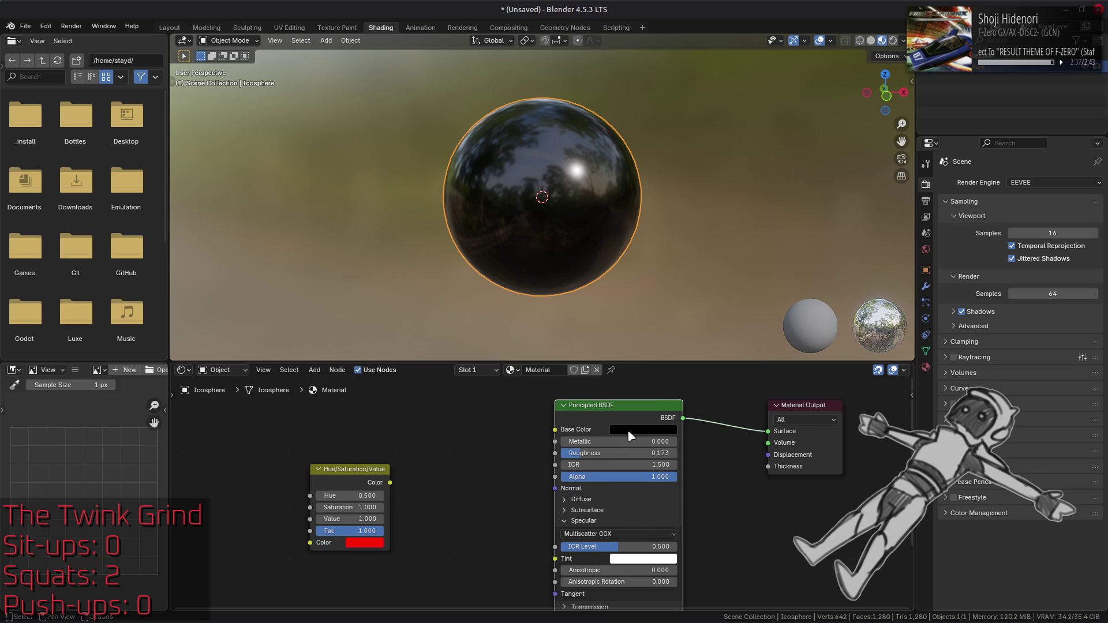
pyautogui.keyDown('shift'); pyautogui.scroll(-5, 629, 437); pyautogui.keyUp('shift')
pyautogui.click(629, 582)
pyautogui.write('5')
pyautogui.press('Return')
# - Make the base colour white (Value 0.8) and raise thin-film thickness to 91.3 nm
pyautogui.keyDown('shift'); pyautogui.scroll(5, 646, 412); pyautogui.keyUp('shift')
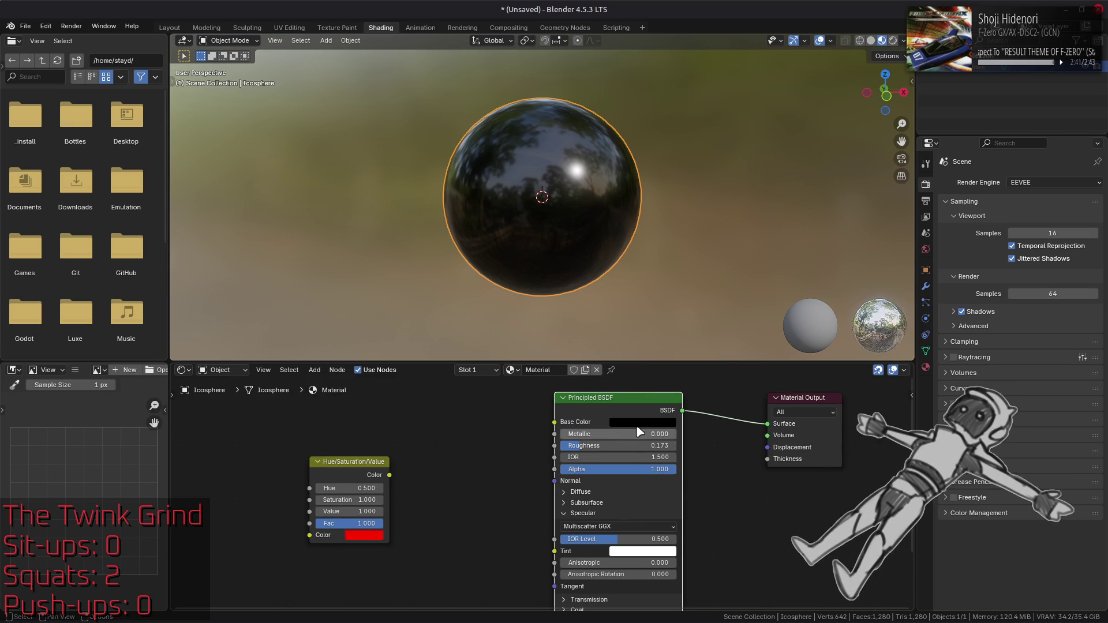
pyautogui.click(642, 422)
pyautogui.moveTo(662, 379); pyautogui.dragTo(692, 380)
pyautogui.click(695, 379)
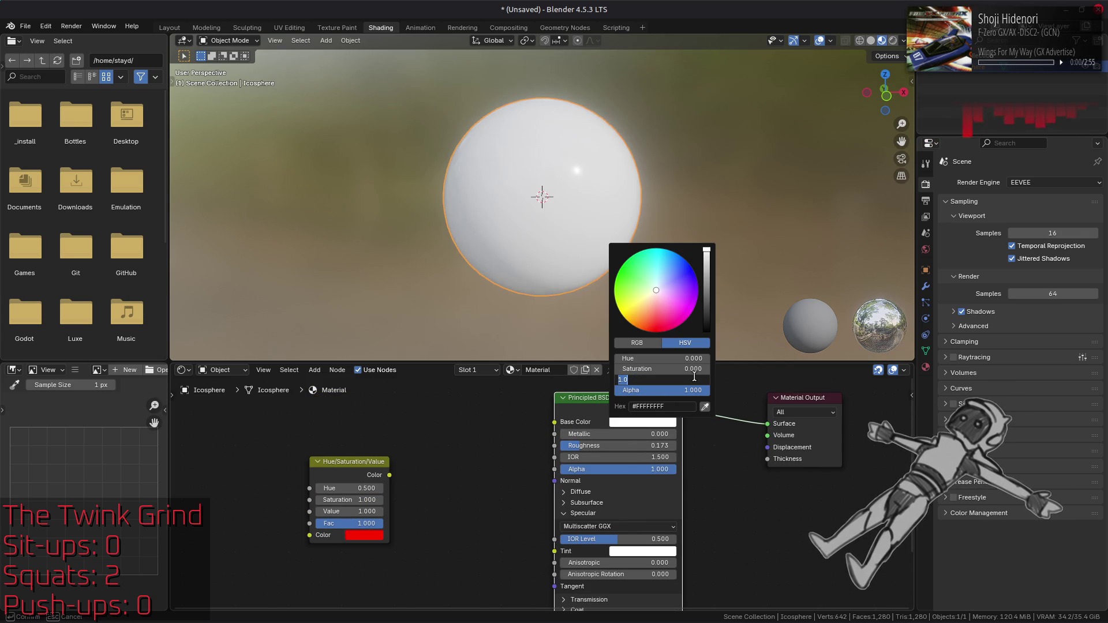
pyautogui.write('0.8')
pyautogui.press('Return')
pyautogui.keyDown('shift'); pyautogui.scroll(-5, 519, 491); pyautogui.keyUp('shift')
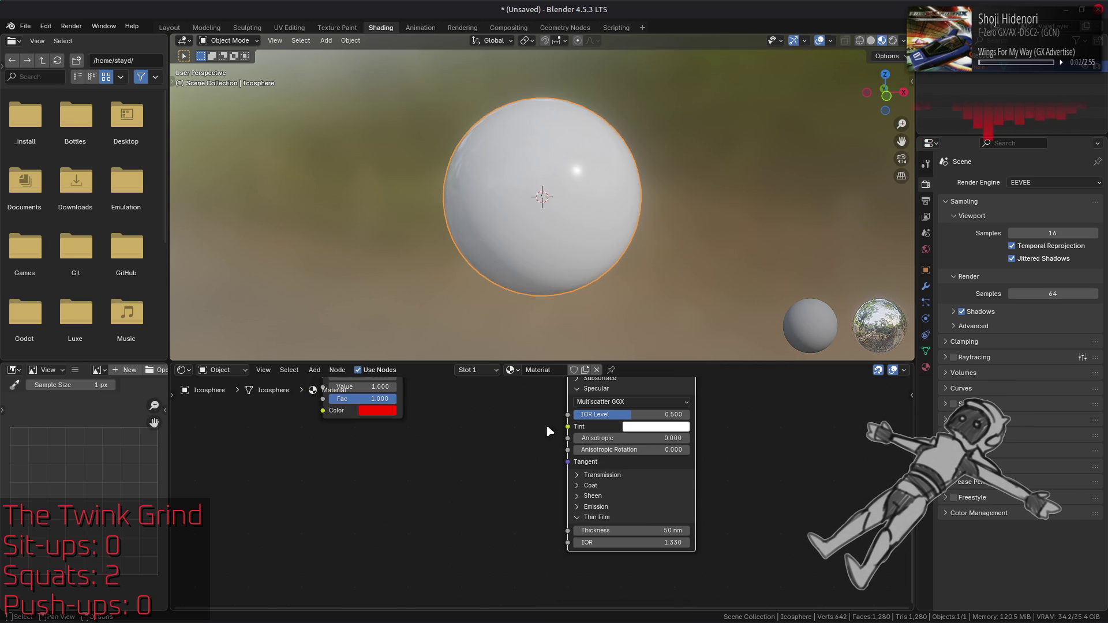
pyautogui.moveTo(636, 527); pyautogui.dragTo(643, 526)
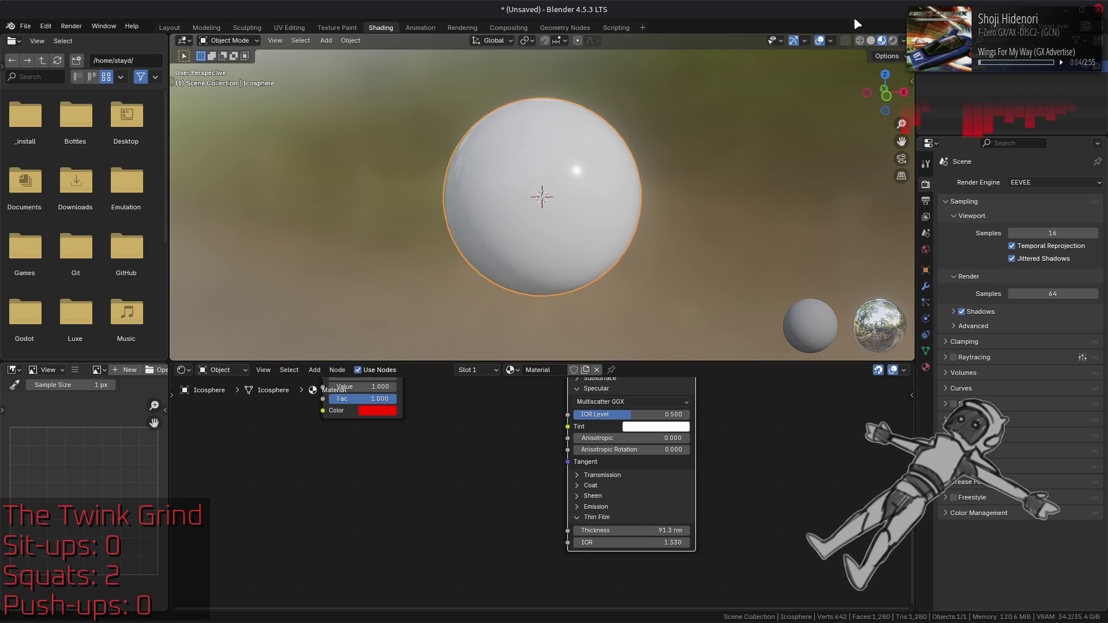
pyautogui.click(894, 41)
# - Switch the render engine to Cycles and try thin-film thicknesses of 0 and 50 nm
pyautogui.click(1054, 182)
pyautogui.click(1039, 223)
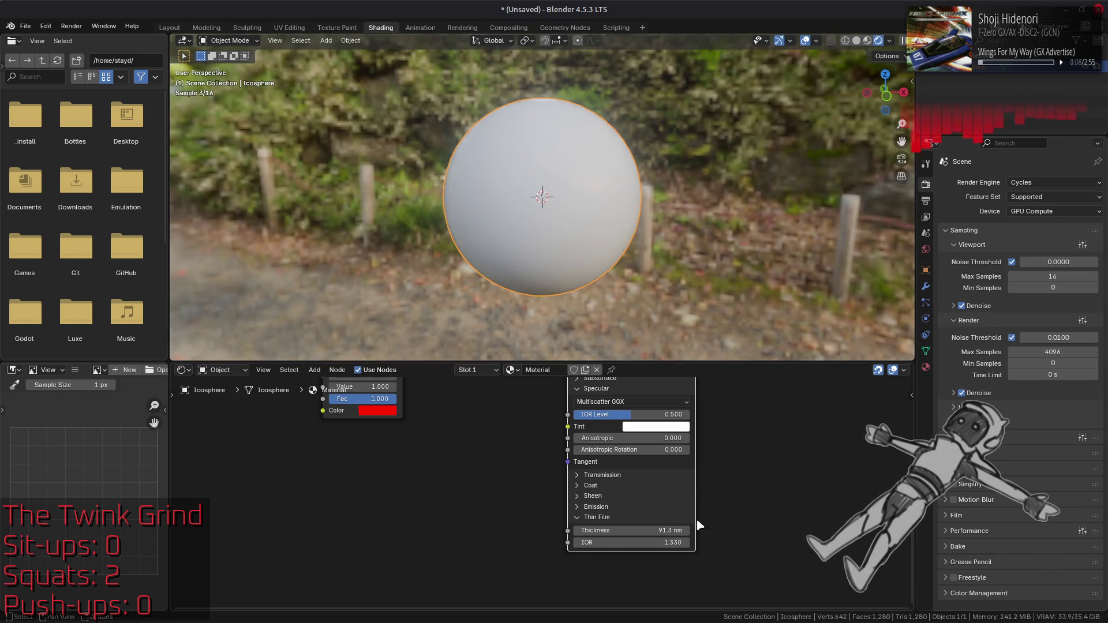
pyautogui.moveTo(668, 529); pyautogui.dragTo(667, 528)
pyautogui.press('Return')
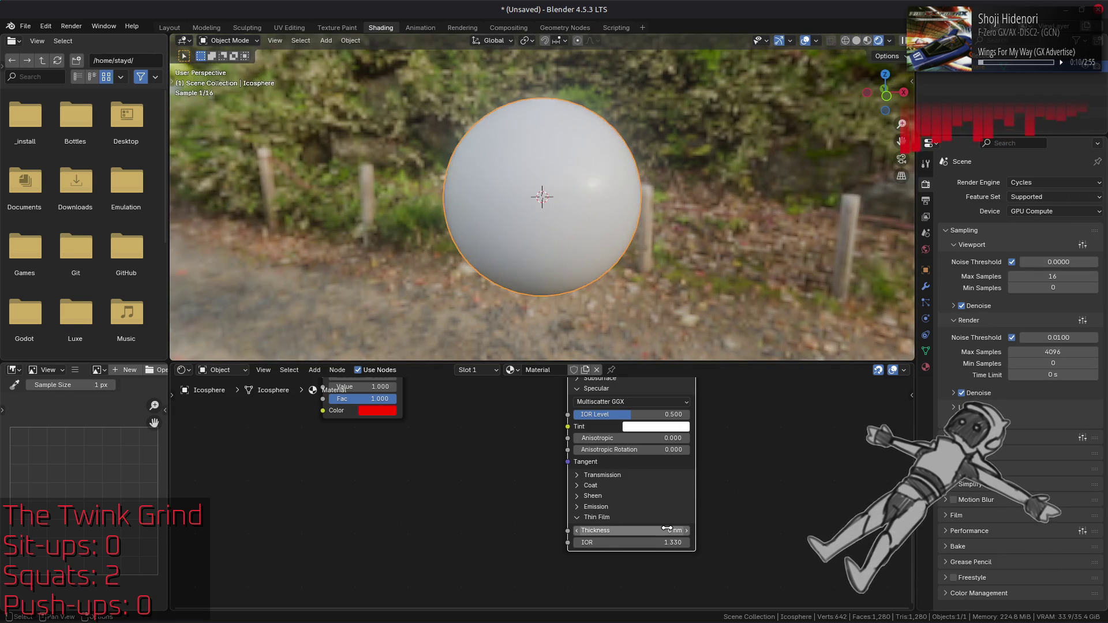
pyautogui.click(667, 529)
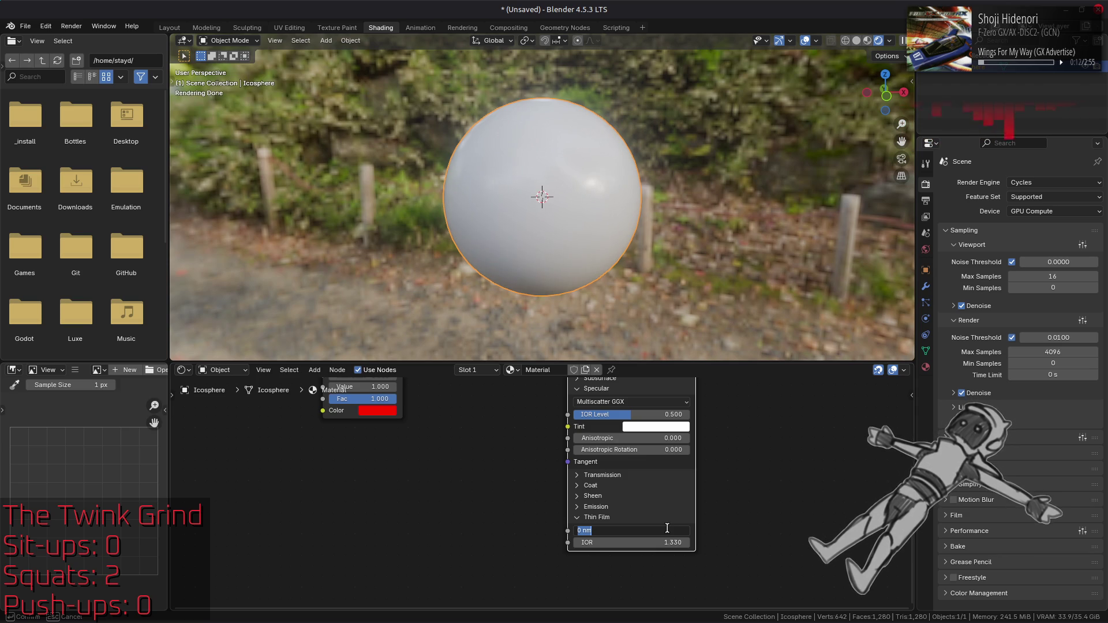
pyautogui.write('50')
pyautogui.press('Return')
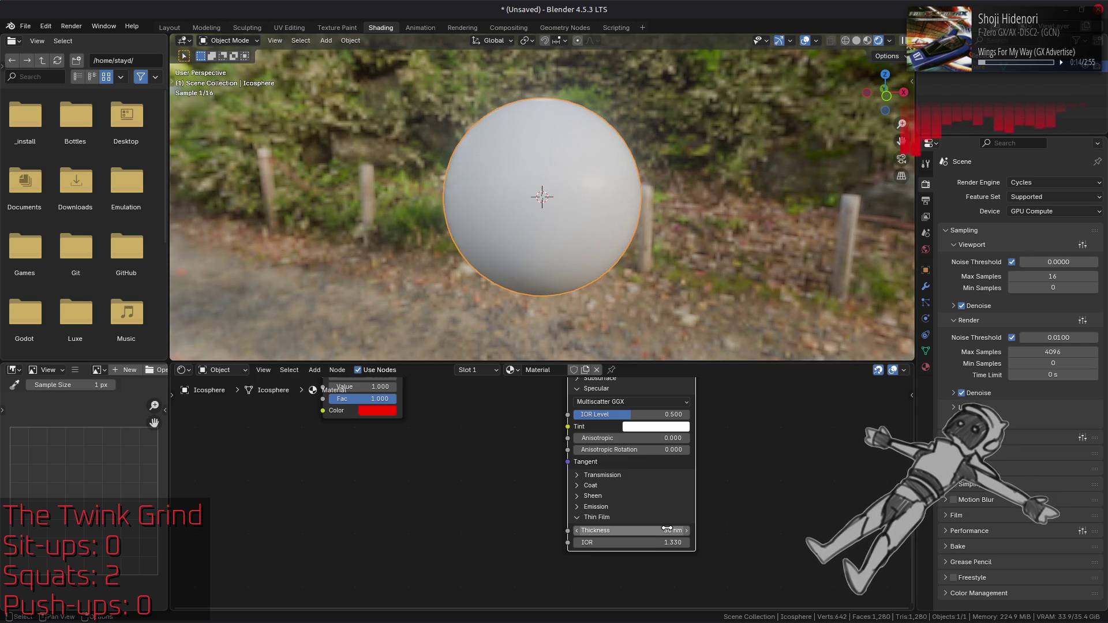
# - Try thin-film thicknesses of 5, 2 and 500 nm, then reset it to 0 nm
pyautogui.click(667, 529)
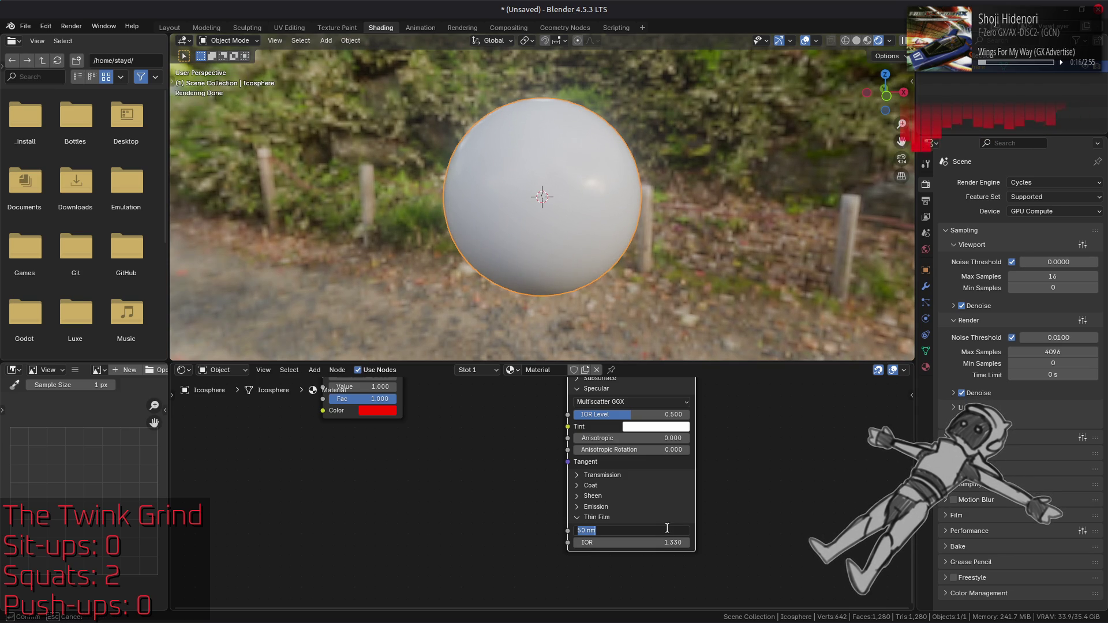
pyautogui.press('Return')
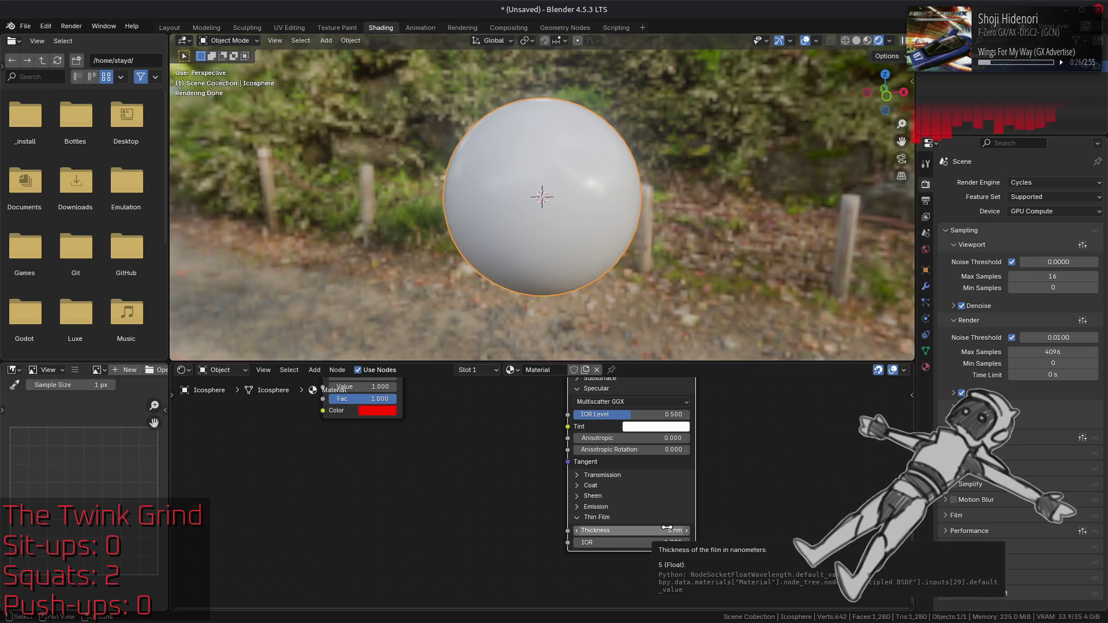
pyautogui.click(667, 529)
pyautogui.write('2')
pyautogui.press('Return')
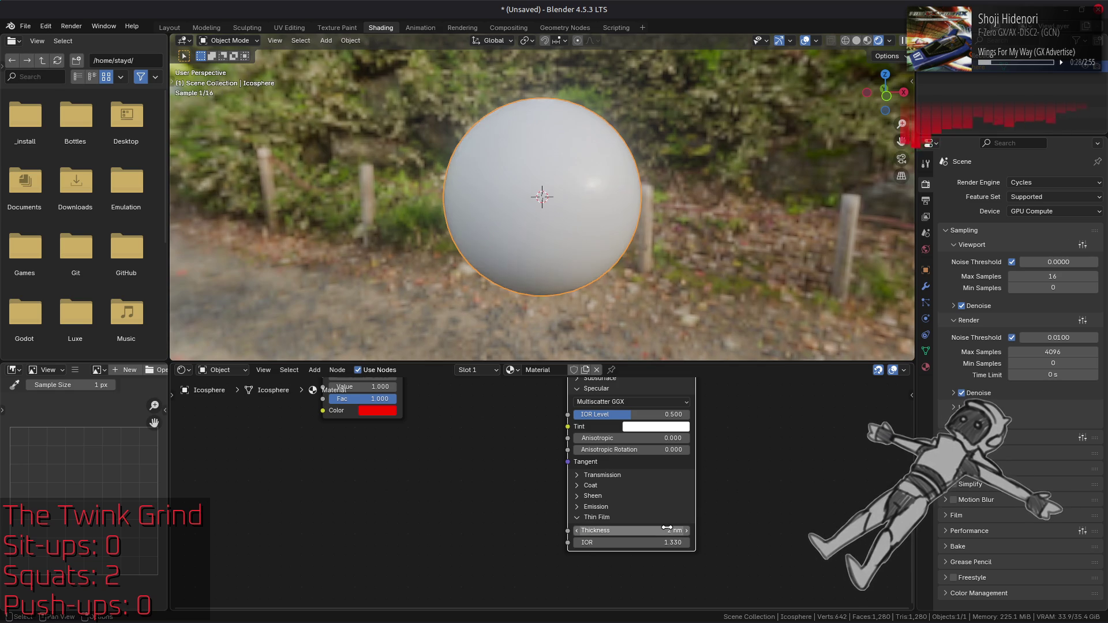
pyautogui.moveTo(667, 528); pyautogui.dragTo(667, 528)
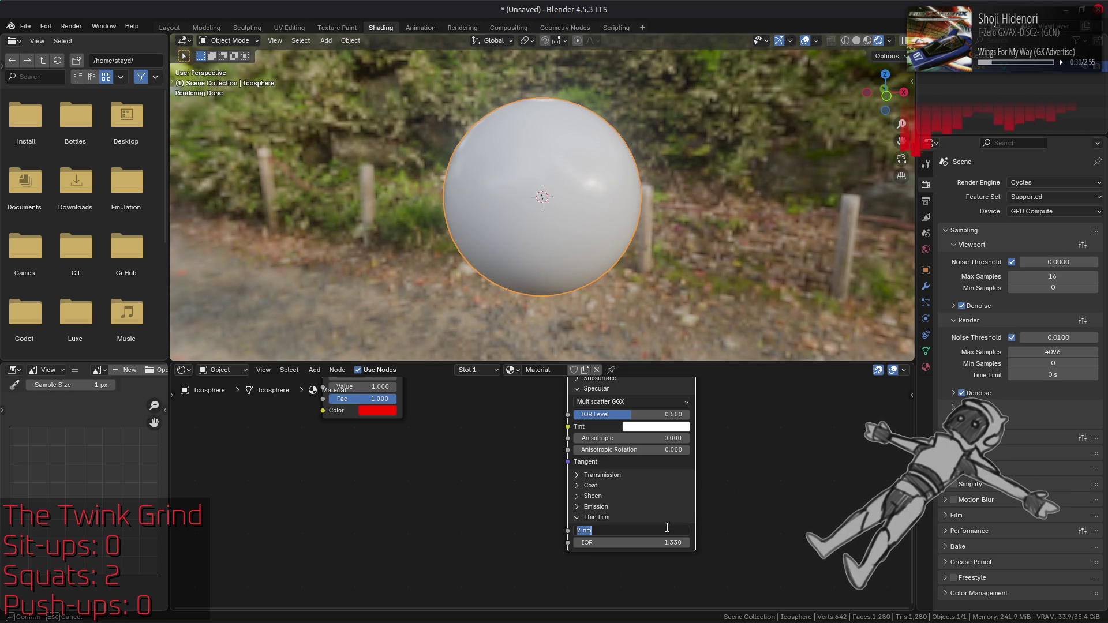
pyautogui.write('50')
pyautogui.press('Return')
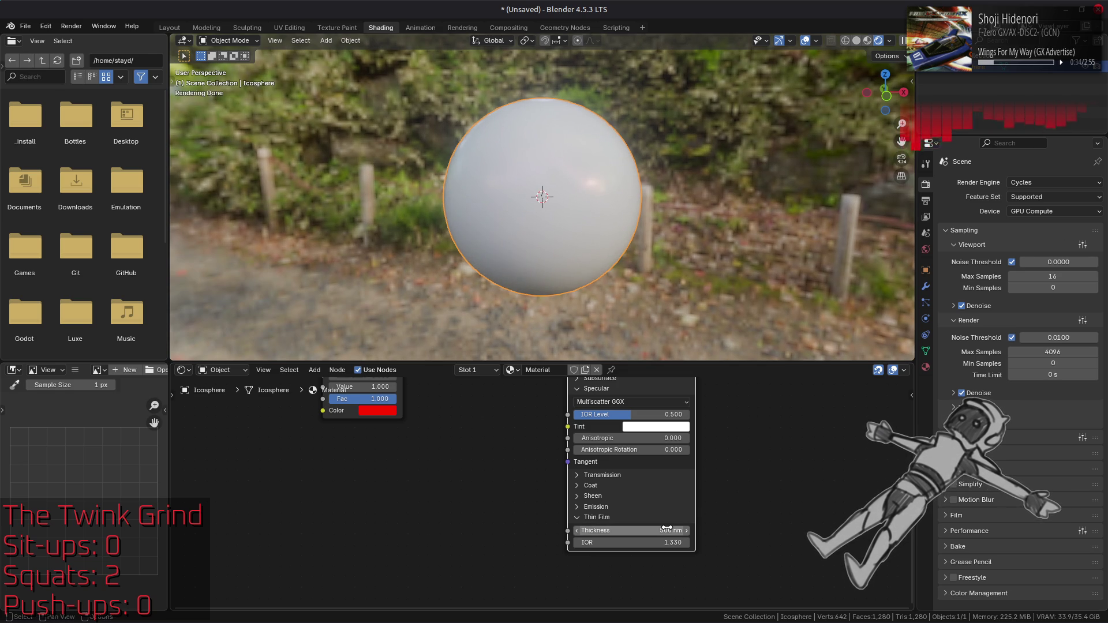
pyautogui.click(667, 528)
pyautogui.write('0')
pyautogui.press('Return')
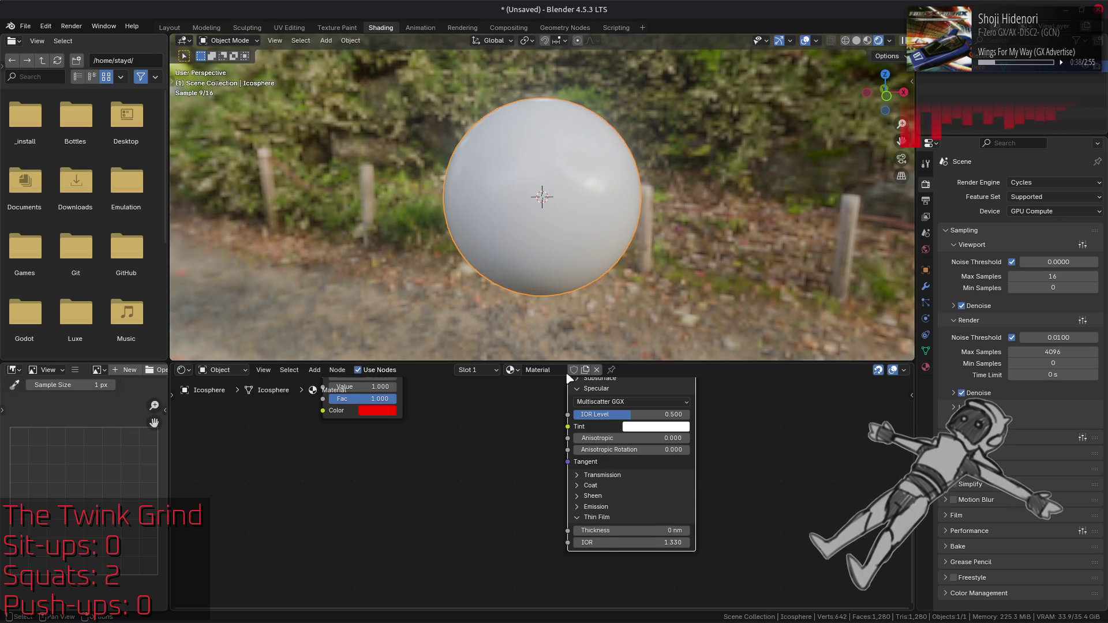
# - Set final-render denoising to Prefilter None and Quality Fast
pyautogui.click(976, 423)
pyautogui.click(975, 407)
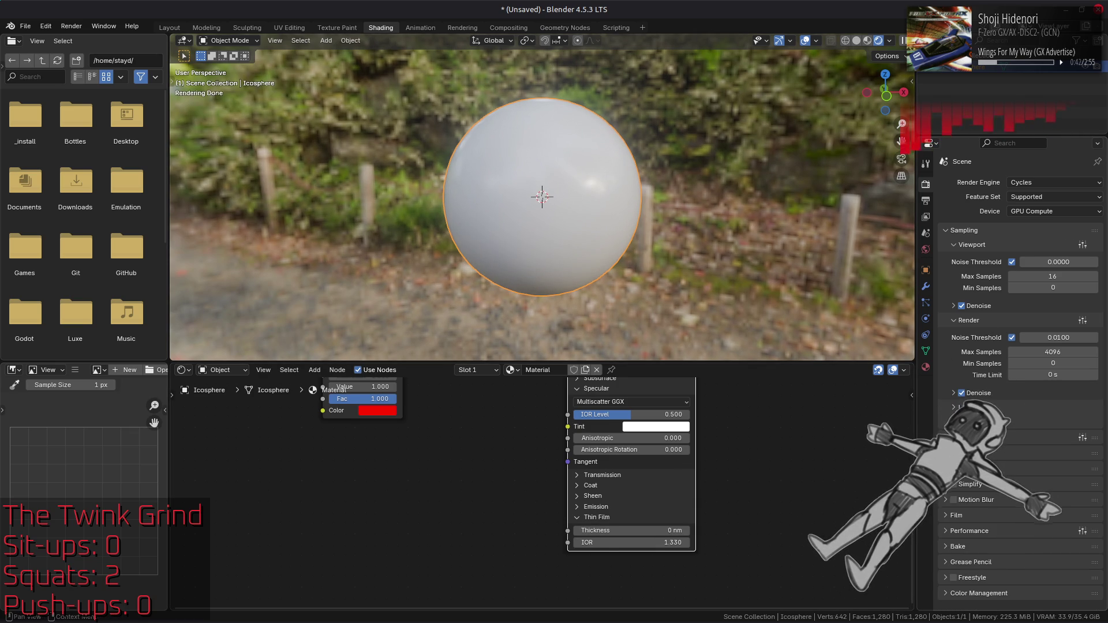
pyautogui.click(992, 394)
pyautogui.click(1042, 437)
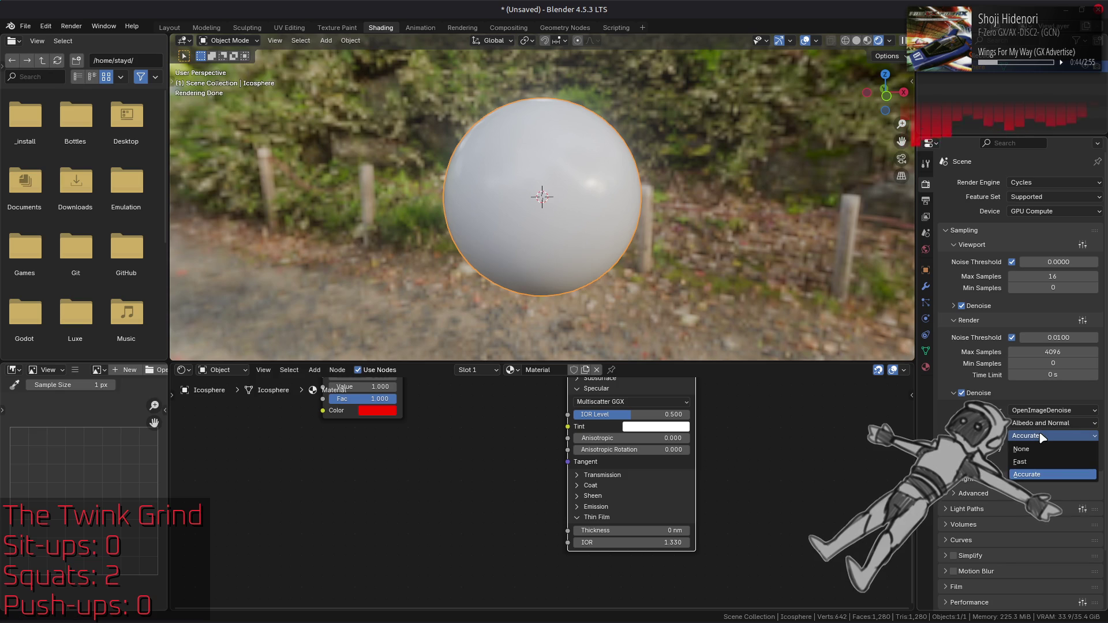
pyautogui.click(1040, 475)
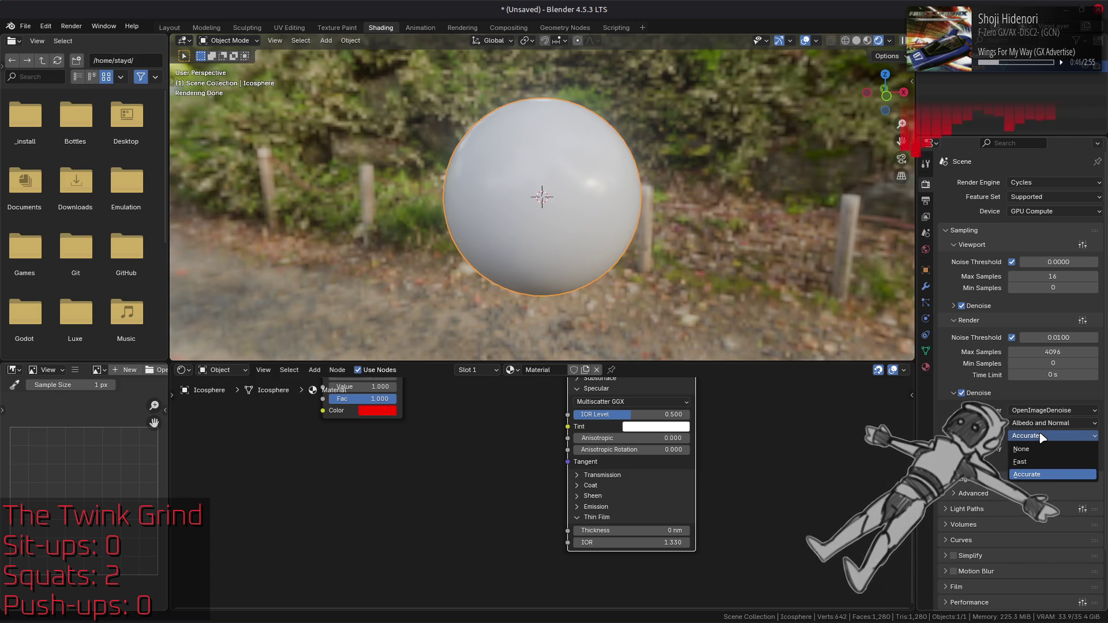
pyautogui.click(1042, 449)
pyautogui.click(1042, 488)
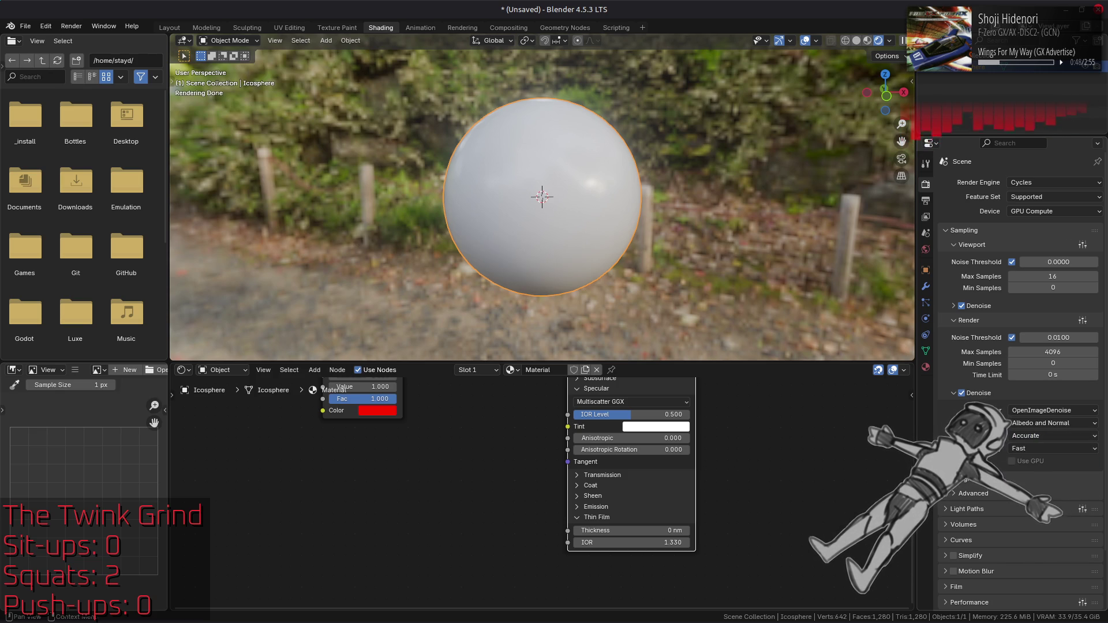
pyautogui.click(1046, 436)
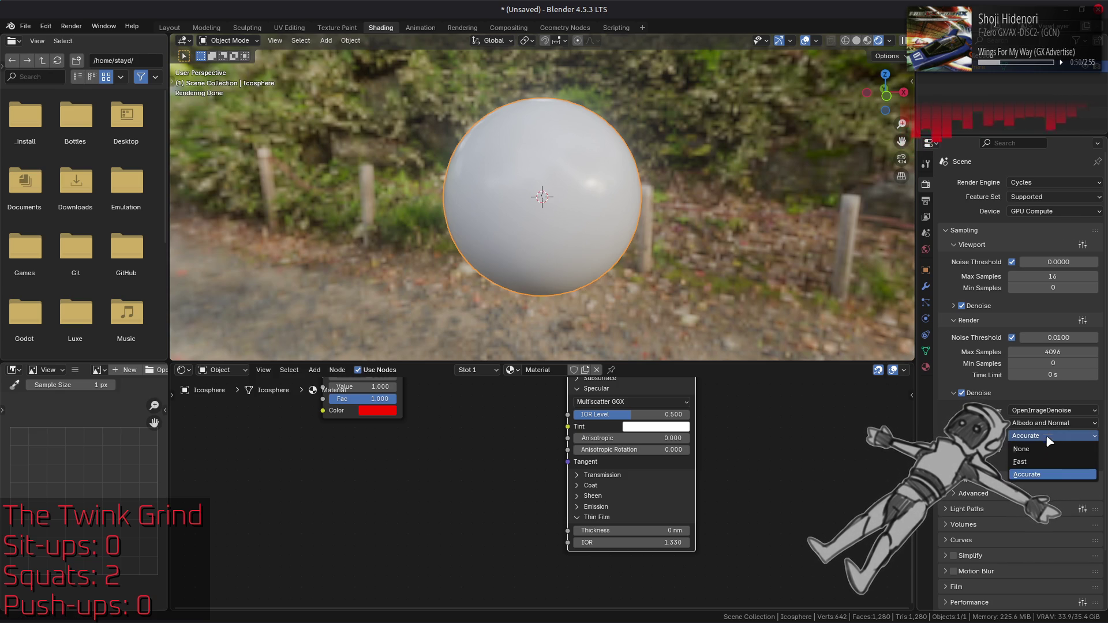
pyautogui.click(1042, 446)
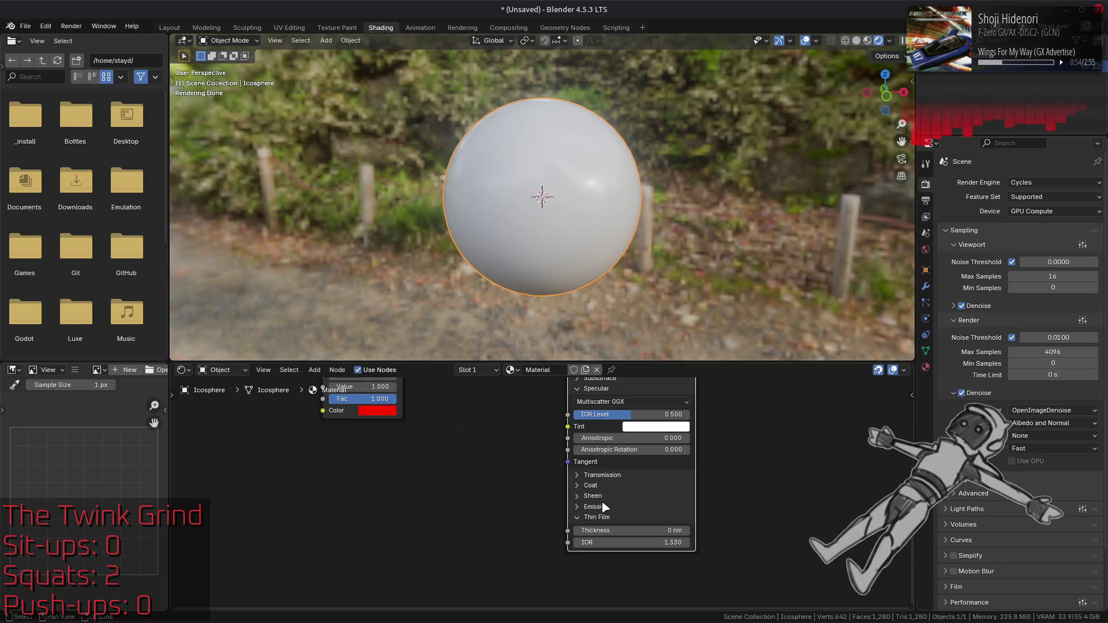
# - Set the thin-film thickness to 500 nm
pyautogui.click(634, 530)
pyautogui.write('500')
pyautogui.press('Return')
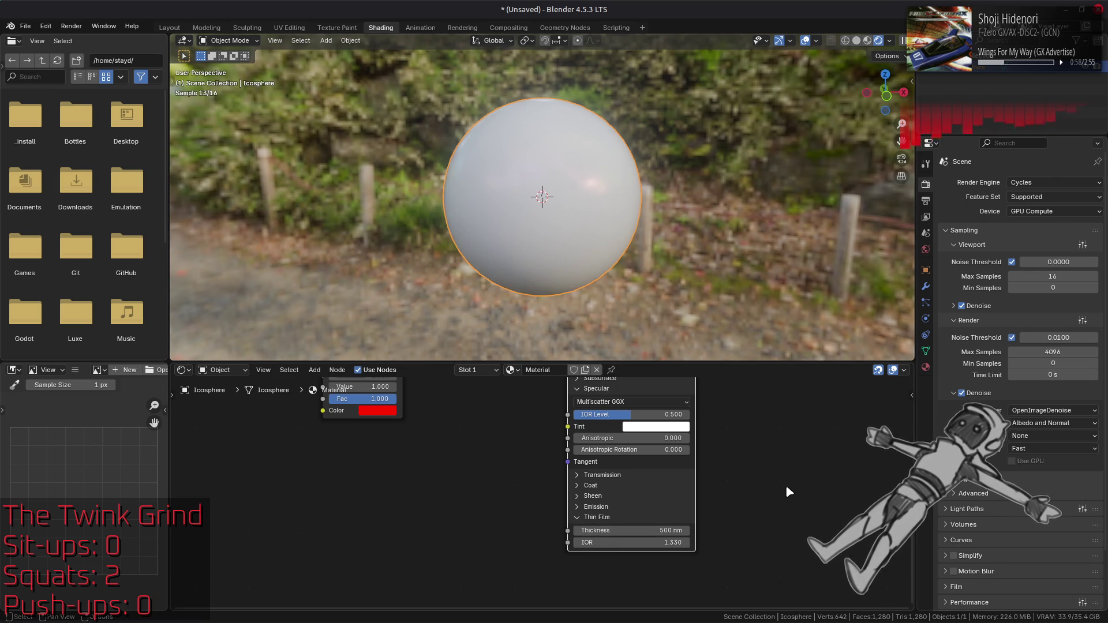
# - Try viewport denoise prefilter and quality options, settling on Fast quality
pyautogui.click(993, 306)
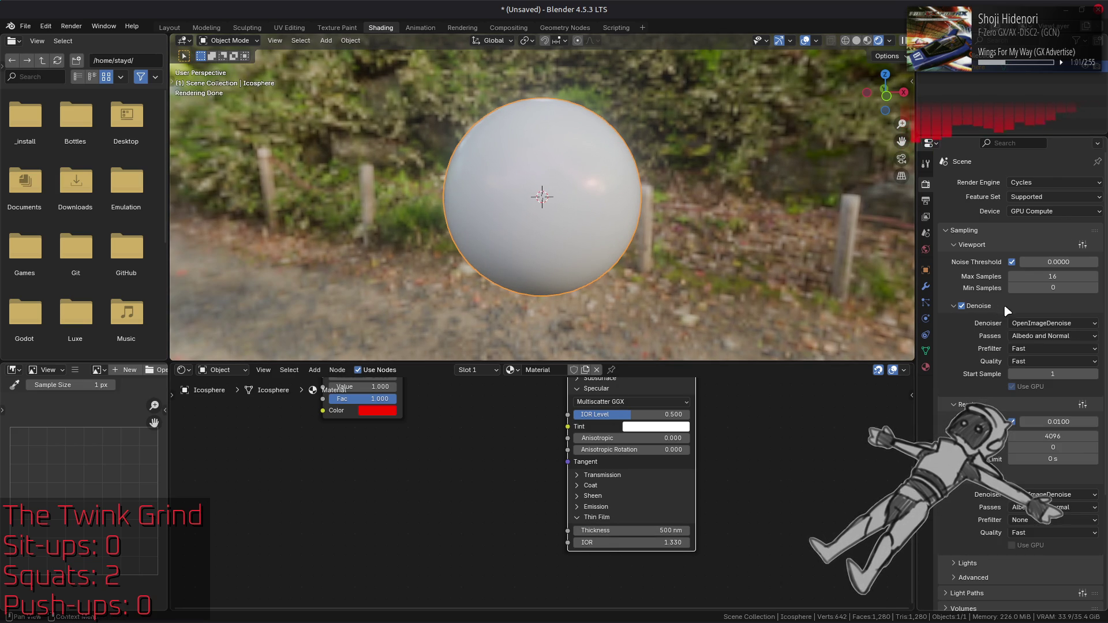
pyautogui.click(1051, 349)
pyautogui.click(1046, 345)
pyautogui.click(1047, 348)
pyautogui.click(1042, 383)
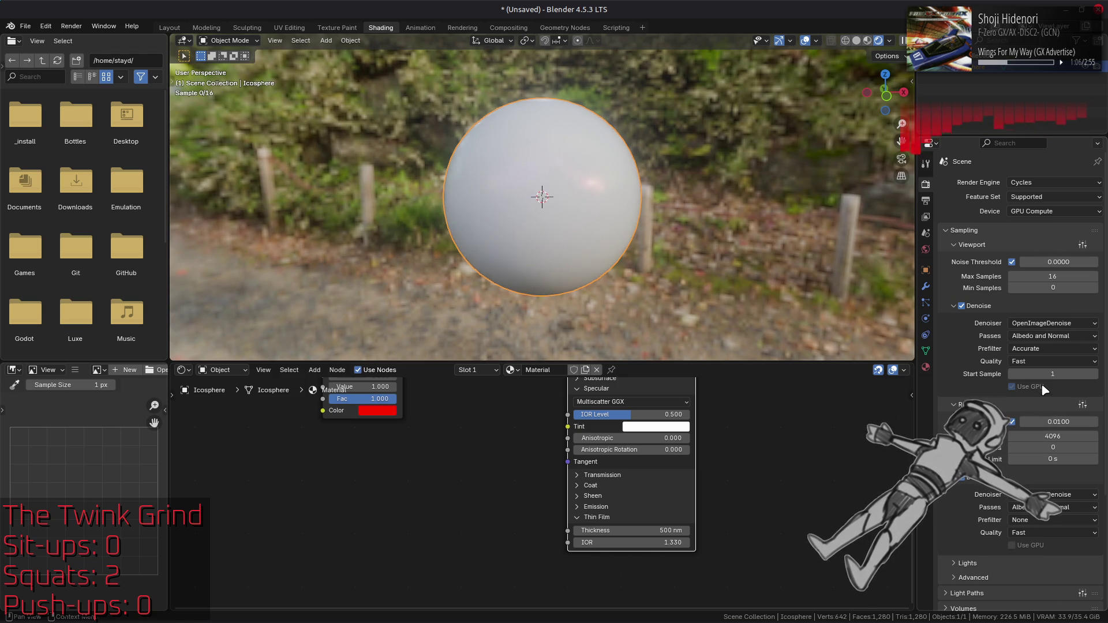
pyautogui.click(1042, 364)
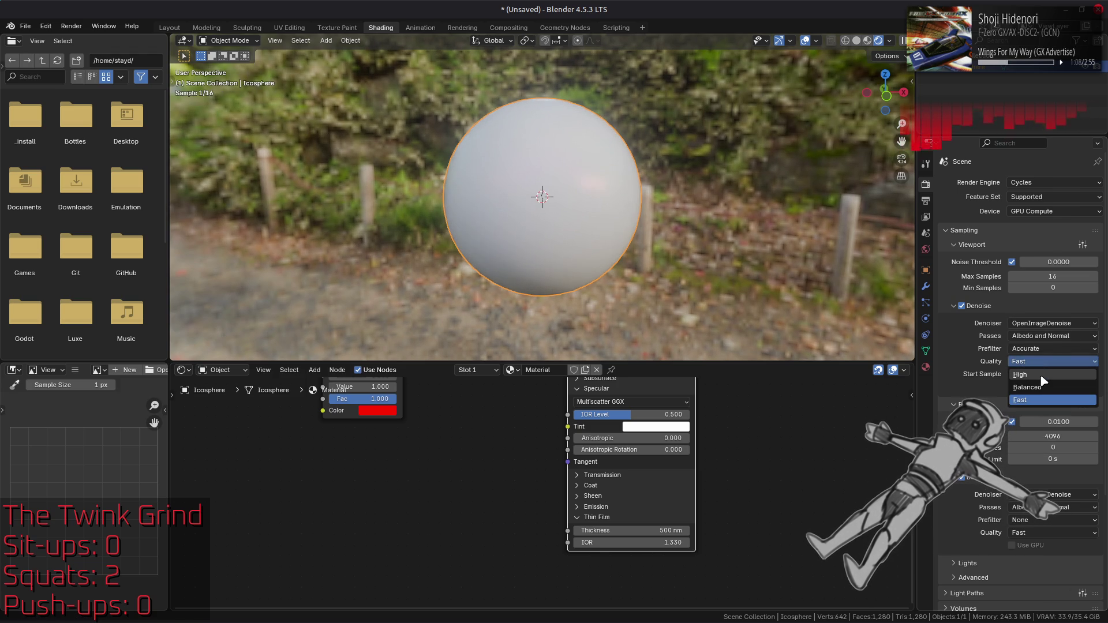
pyautogui.click(1039, 375)
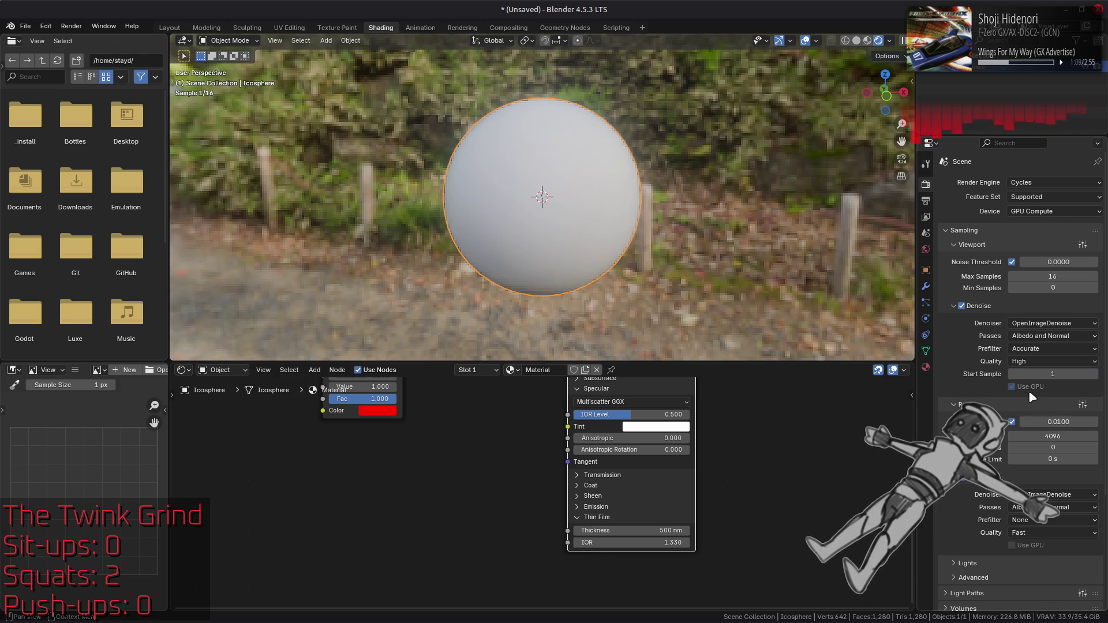
pyautogui.click(1042, 361)
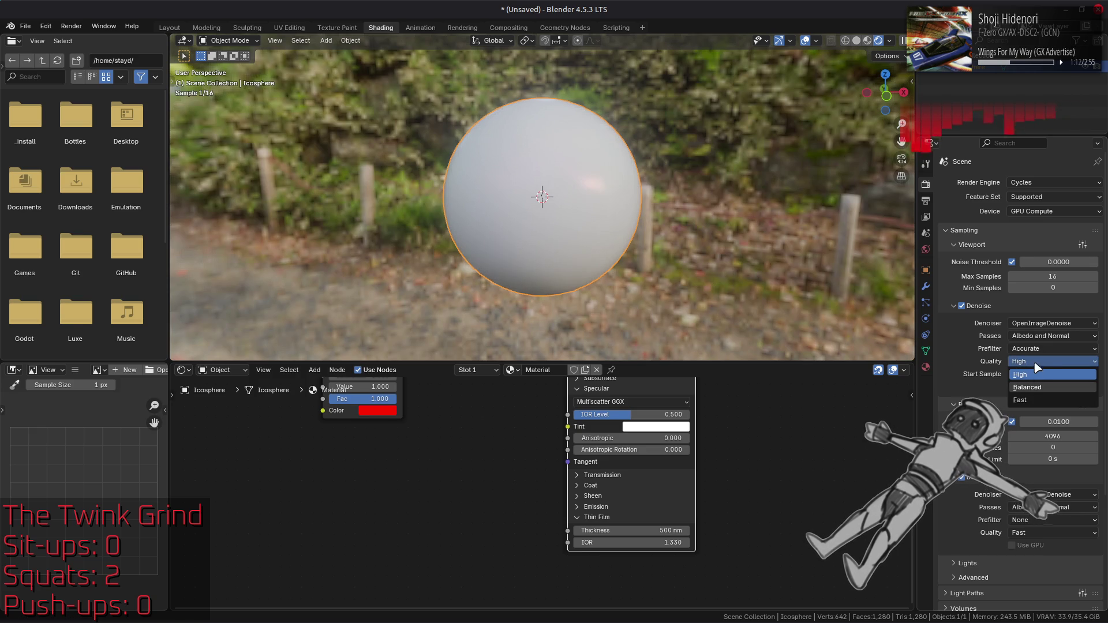
pyautogui.click(1033, 387)
pyautogui.click(1037, 362)
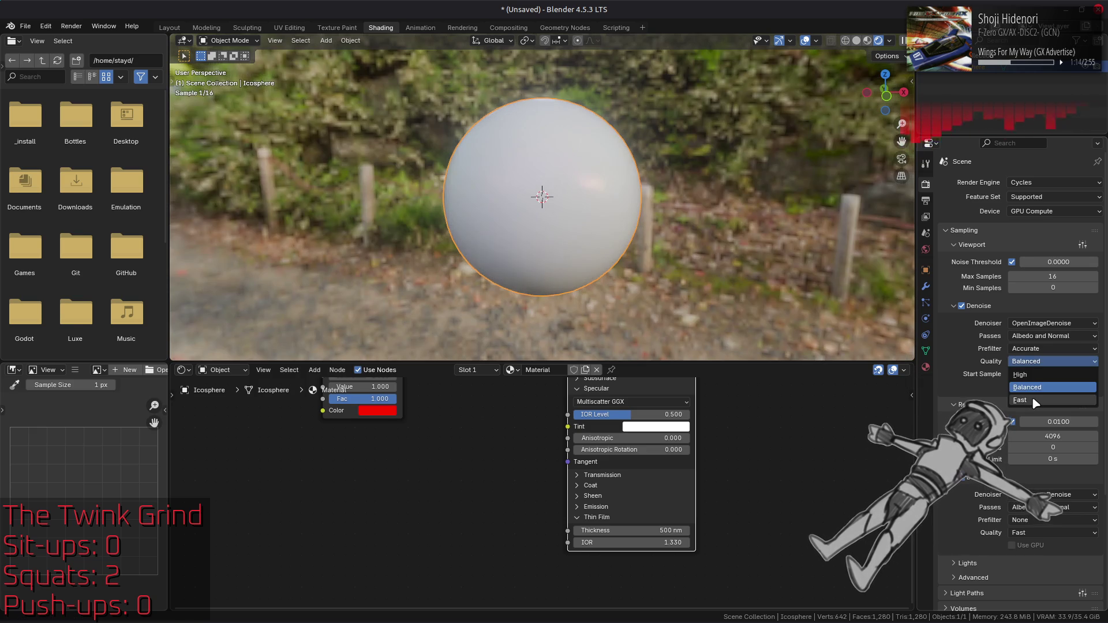
pyautogui.click(1032, 396)
# - Set the viewport denoise prefilter to Fast, keep start sample at 1, and re-toggle denoising
pyautogui.click(1039, 354)
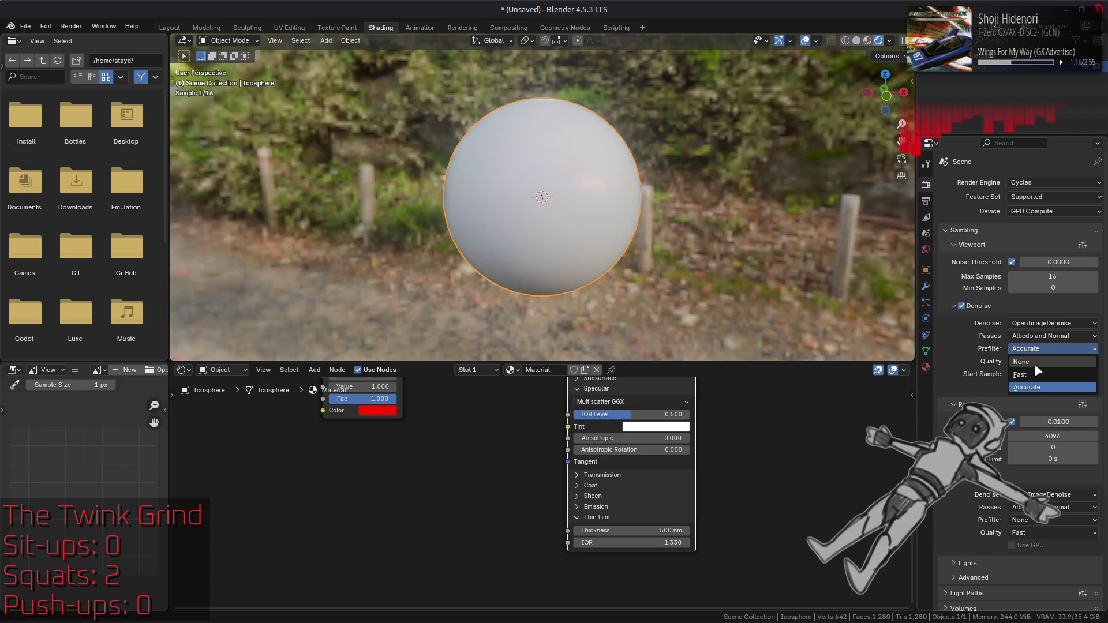
pyautogui.click(1035, 376)
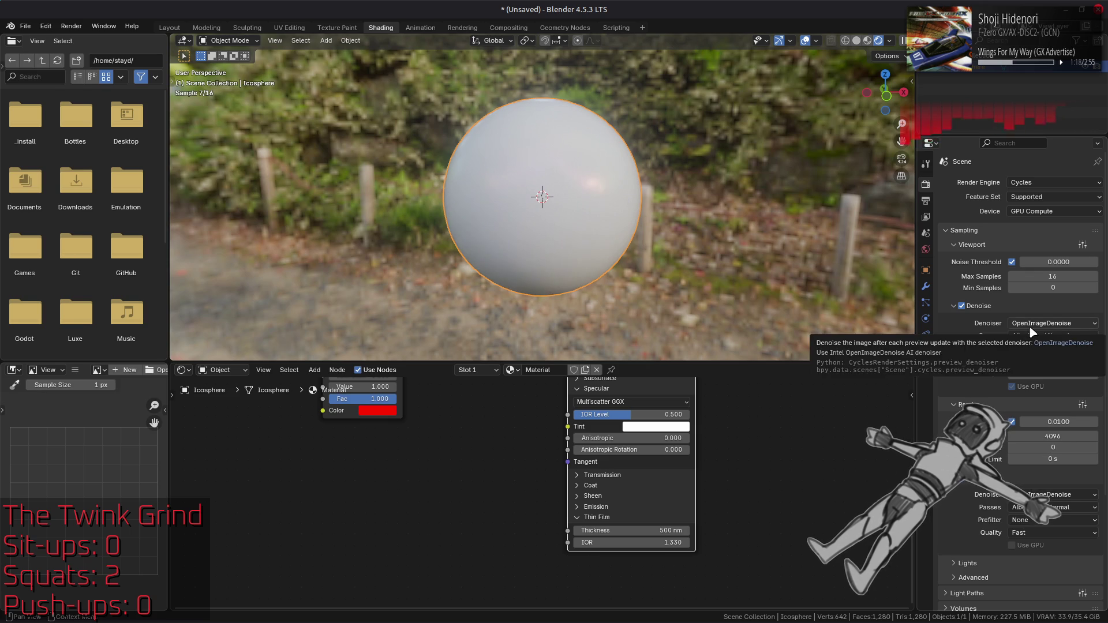
pyautogui.click(1095, 374)
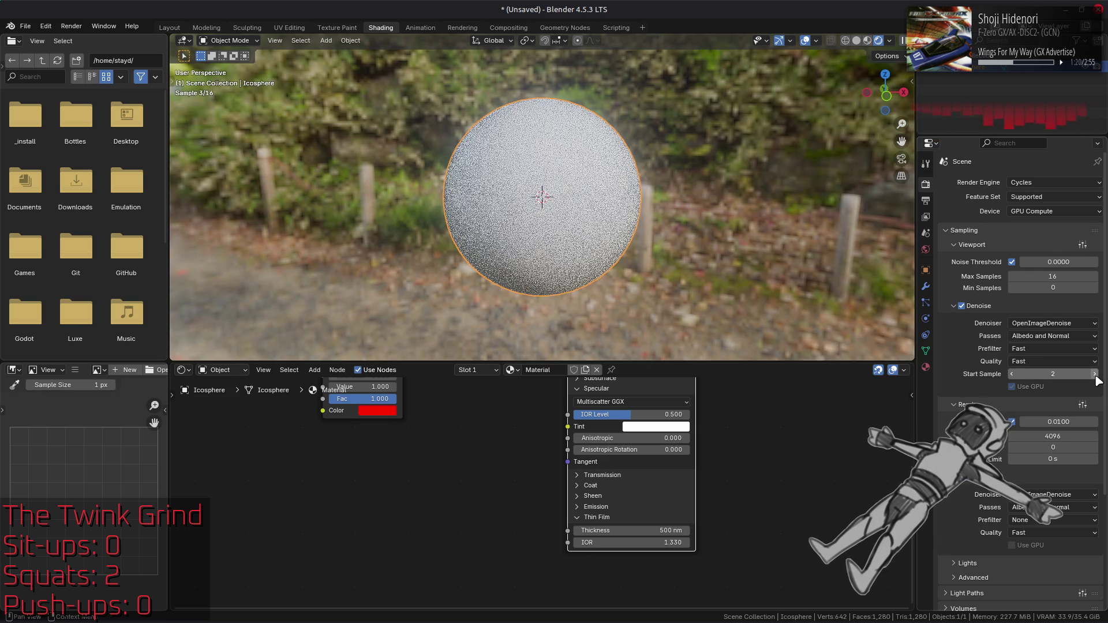
pyautogui.click(1012, 374)
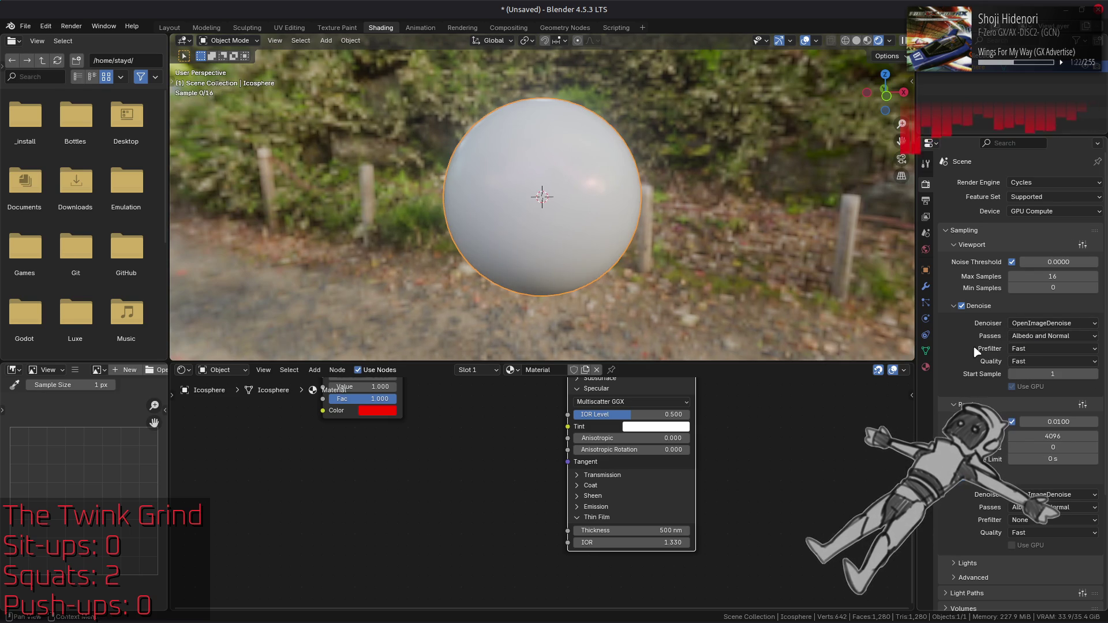
pyautogui.doubleClick(963, 307)
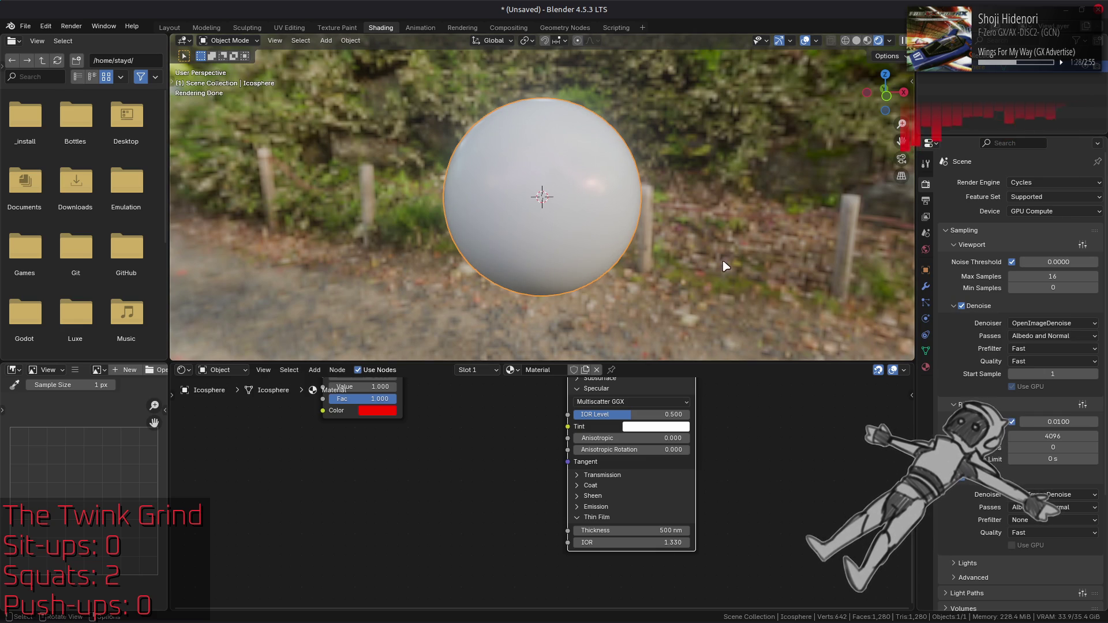
pyautogui.moveTo(529, 421)
pyautogui.mouseDown(button='middle')
pyautogui.moveTo(496, 574)
pyautogui.moveTo(537, 460)
pyautogui.mouseUp(button='middle')
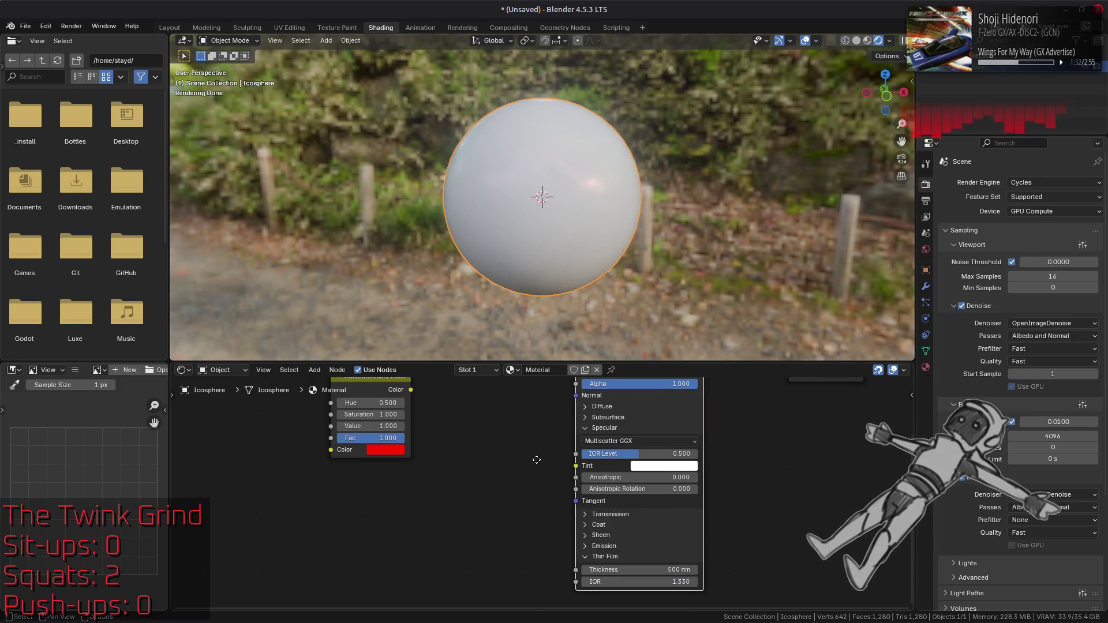
# - Expand the Diffuse and Transmission panels on the Principled BSDF node
pyautogui.click(599, 408)
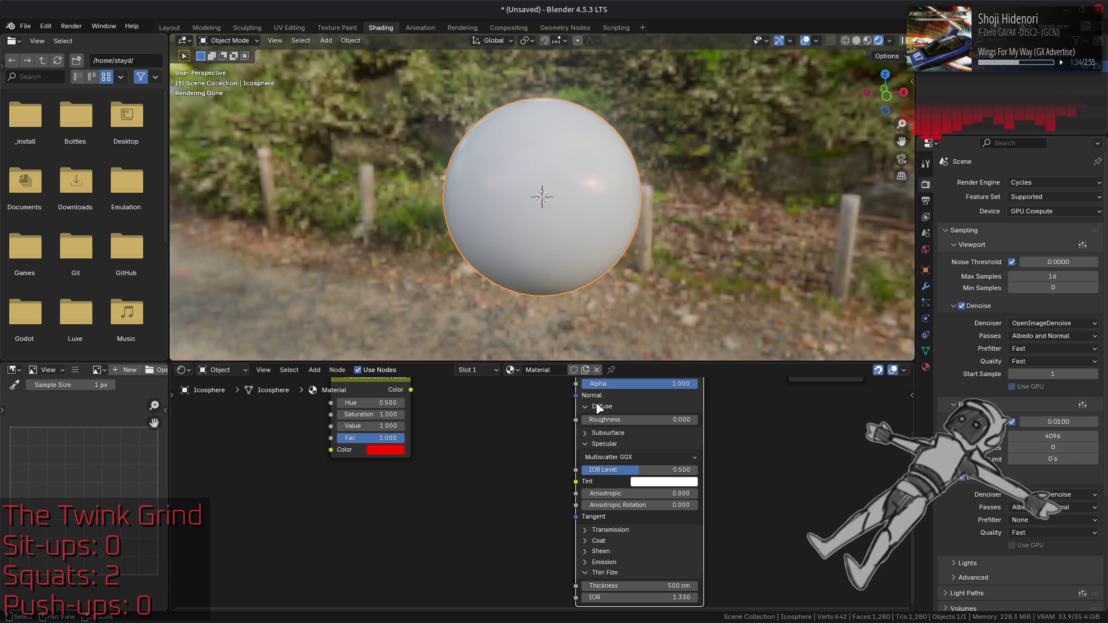
pyautogui.moveTo(588, 381); pyautogui.dragTo(584, 454, button='middle')
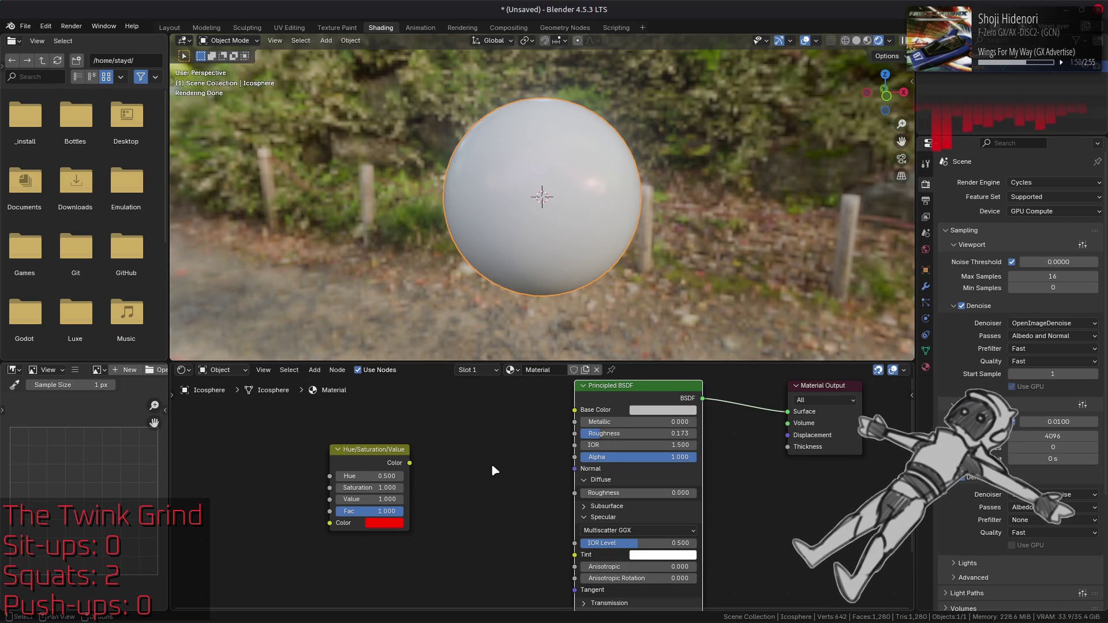
pyautogui.moveTo(492, 466); pyautogui.dragTo(494, 396, button='middle')
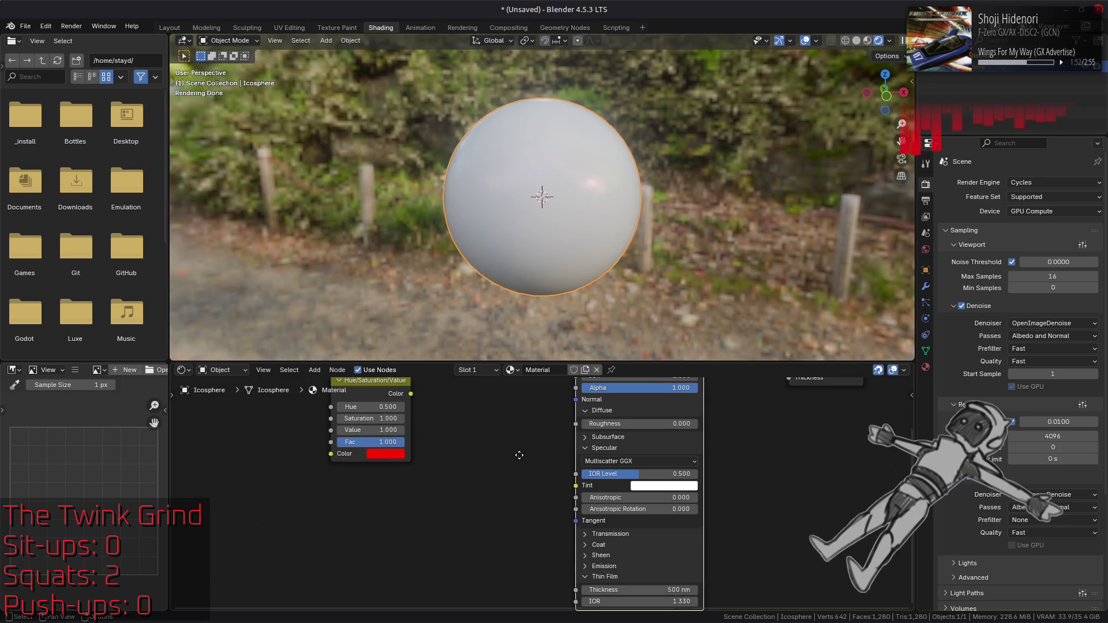
pyautogui.moveTo(519, 461); pyautogui.dragTo(516, 413, button='middle')
pyautogui.click(606, 485)
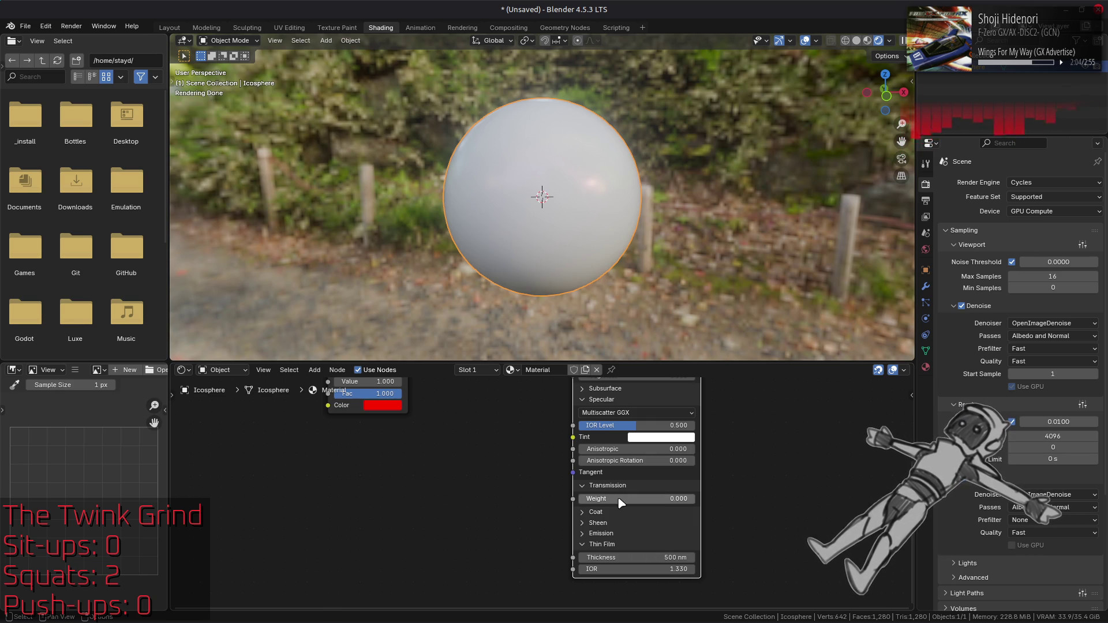
pyautogui.scroll(5, 619, 502)
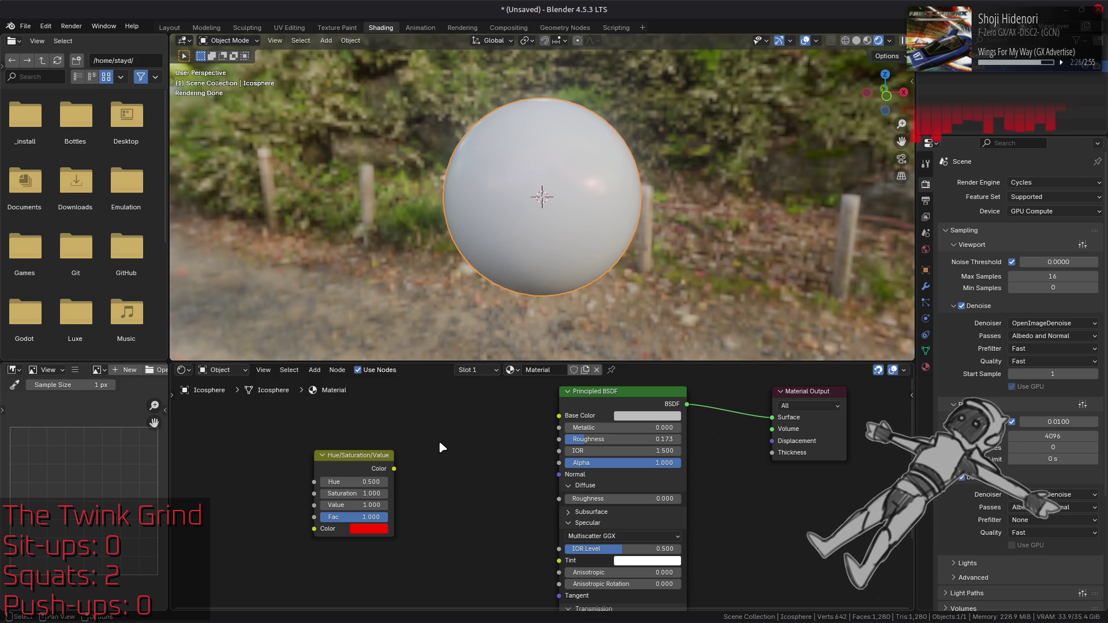
# - Open o1726-1728.blend from the recent files list
pyautogui.click(26, 26)
pyautogui.moveTo(78, 65)
pyautogui.click(179, 62)
# - Load o1726-1728.blend past the save prompt, orbit around the building, and switch to Layout
pyautogui.click(496, 341)
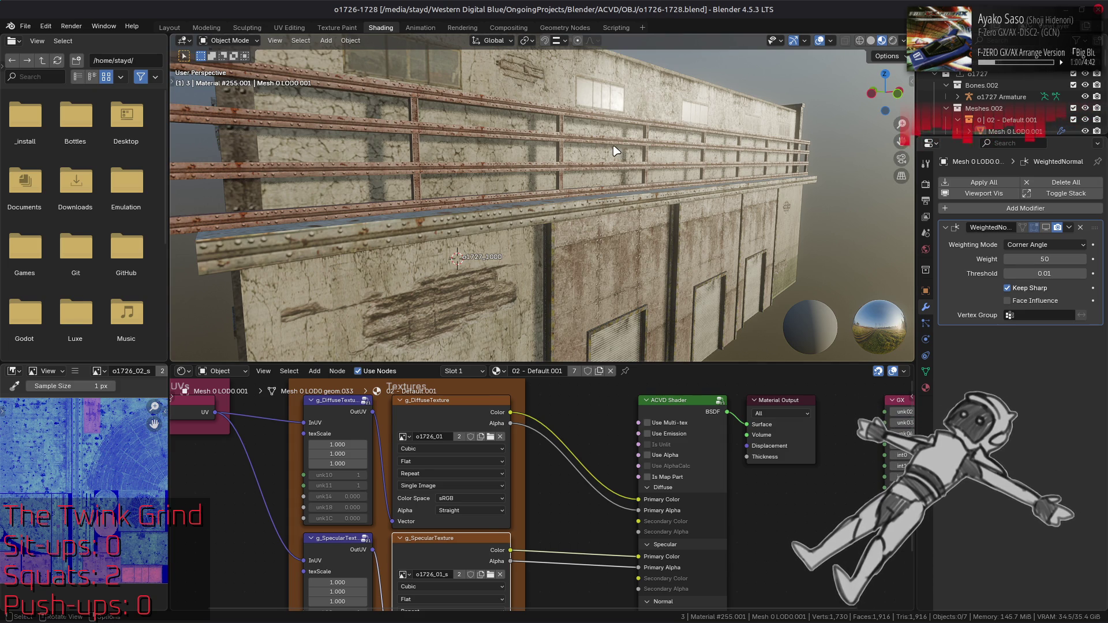
pyautogui.moveTo(615, 151); pyautogui.dragTo(673, 172, button='middle')
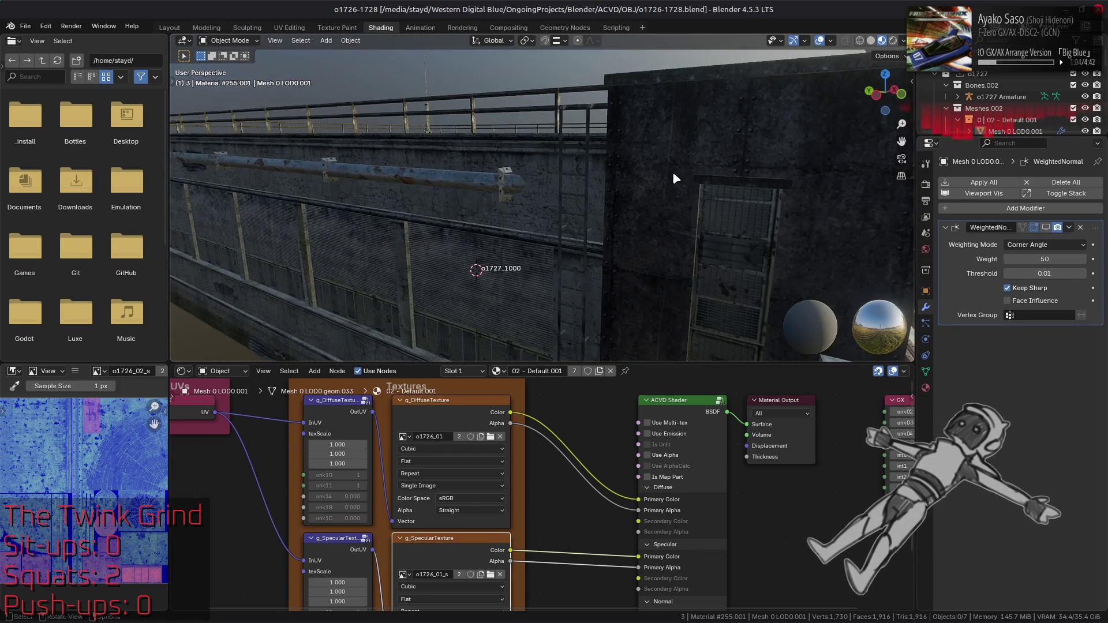
pyautogui.scroll(-3, 677, 169)
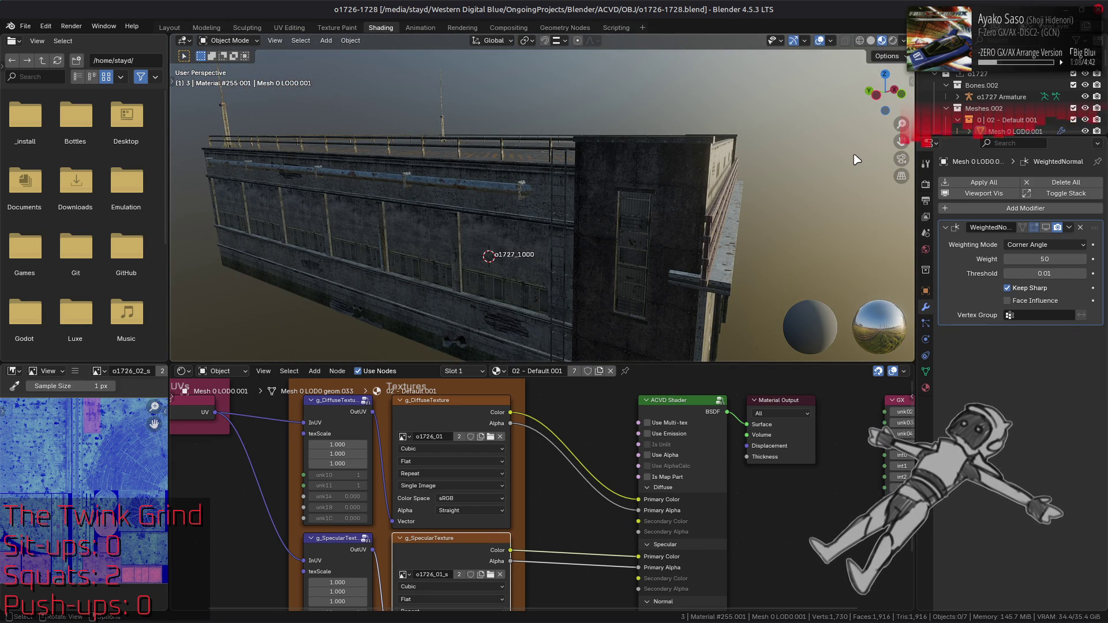
pyautogui.click(165, 27)
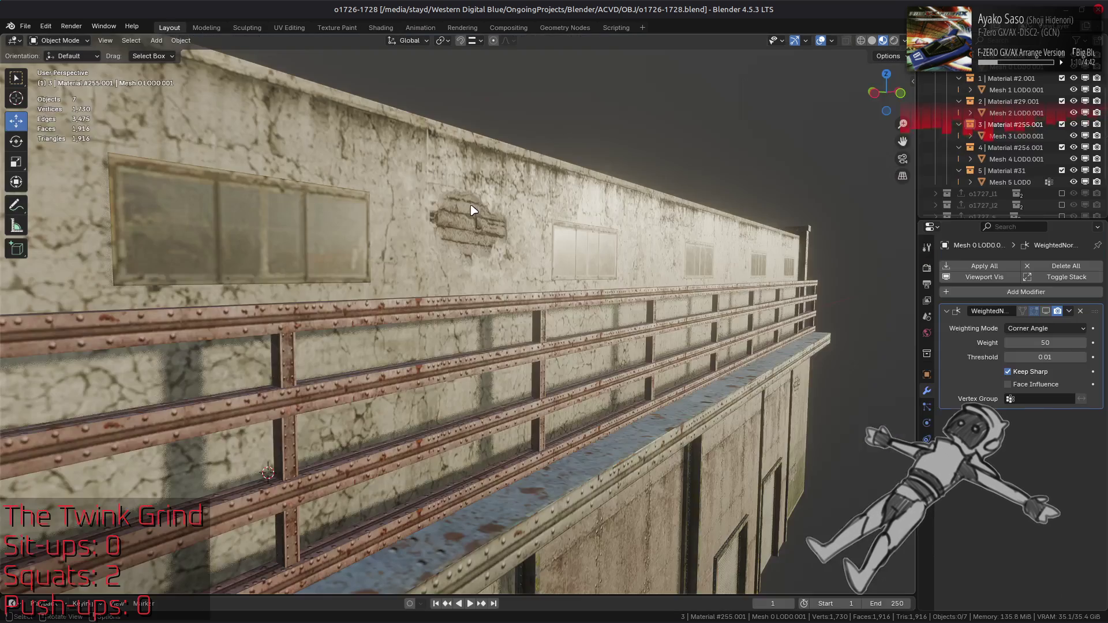
# - Orbit and zoom onto the building's wall and shutter doors, then switch to GIMP
pyautogui.moveTo(639, 227)
pyautogui.mouseDown(button='middle')
pyautogui.moveTo(617, 215)
pyautogui.moveTo(645, 222)
pyautogui.moveTo(647, 243)
pyautogui.moveTo(617, 265)
pyautogui.moveTo(598, 245)
pyautogui.moveTo(638, 248)
pyautogui.moveTo(603, 248)
pyautogui.mouseUp(button='middle')
pyautogui.scroll(2, 617, 266)
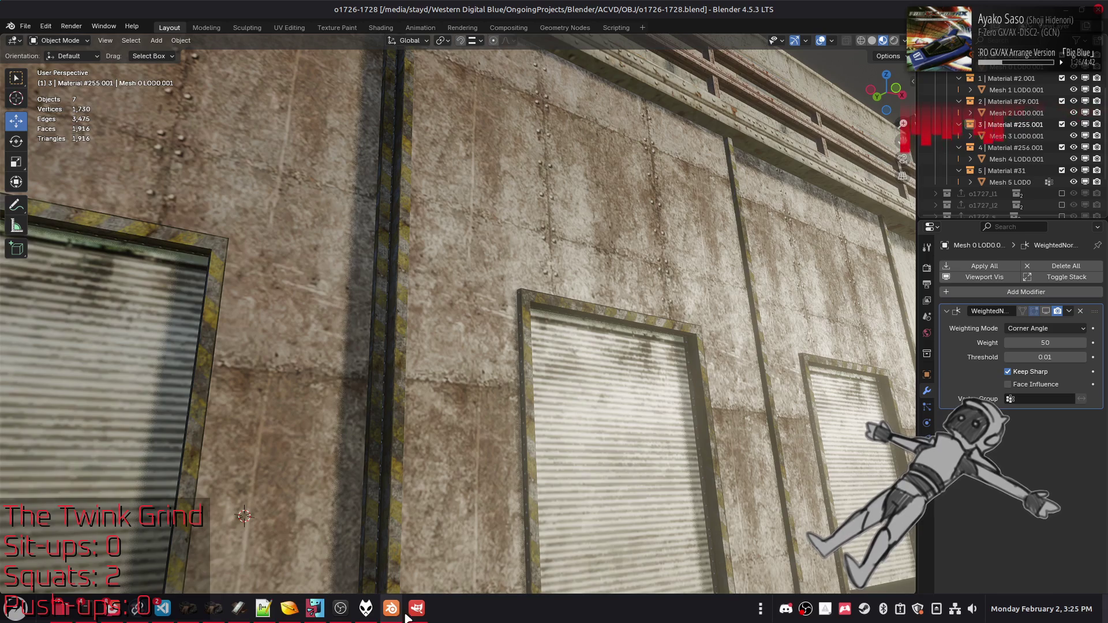
pyautogui.click(416, 608)
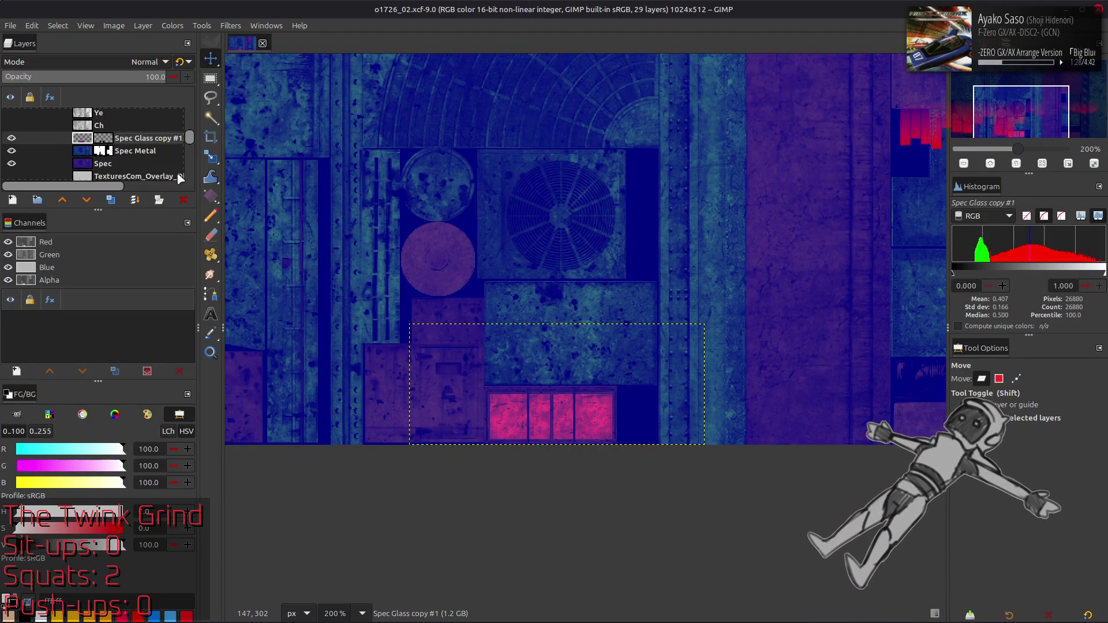
# - Rectangle-select the full-height 56×512 px hazard-stripe column
pyautogui.moveTo(13, 140); pyautogui.dragTo(10, 165)
pyautogui.click(11, 164)
pyautogui.doubleClick(10, 165)
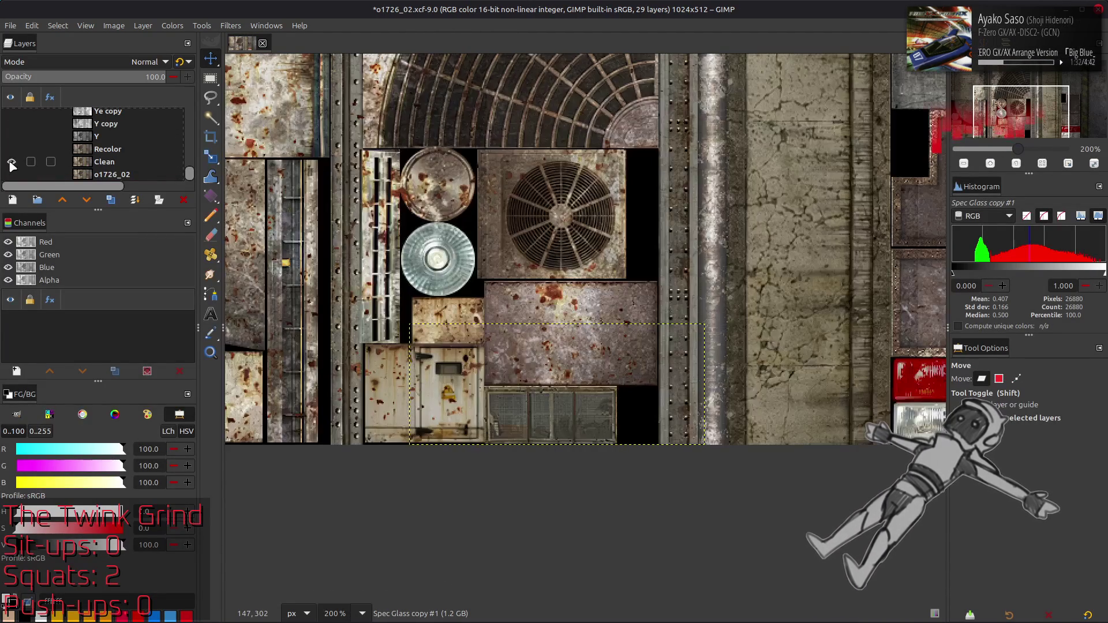
pyautogui.keyDown('shift'); pyautogui.hscroll(5, 596, 237); pyautogui.keyUp('shift')
pyautogui.scroll(10, 606, 242)
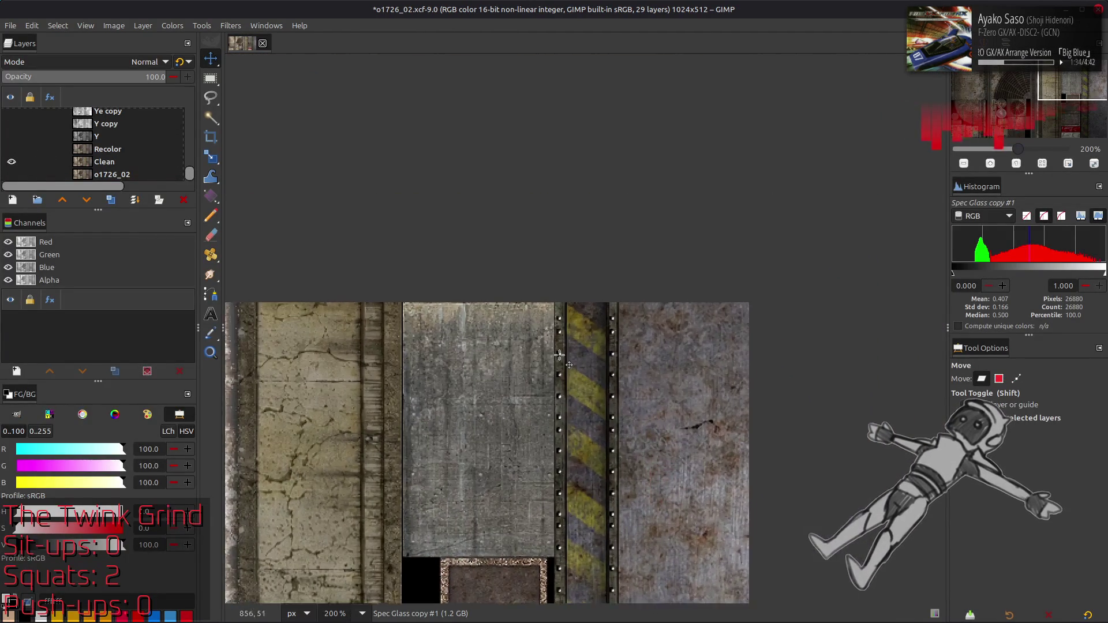
pyautogui.keyDown('ctrl'); pyautogui.scroll(4, 560, 353); pyautogui.keyUp('ctrl')
pyautogui.press('r')
pyautogui.moveTo(544, 186)
pyautogui.mouseDown()
pyautogui.moveTo(715, 379)
pyautogui.moveTo(794, 396)
pyautogui.mouseUp()
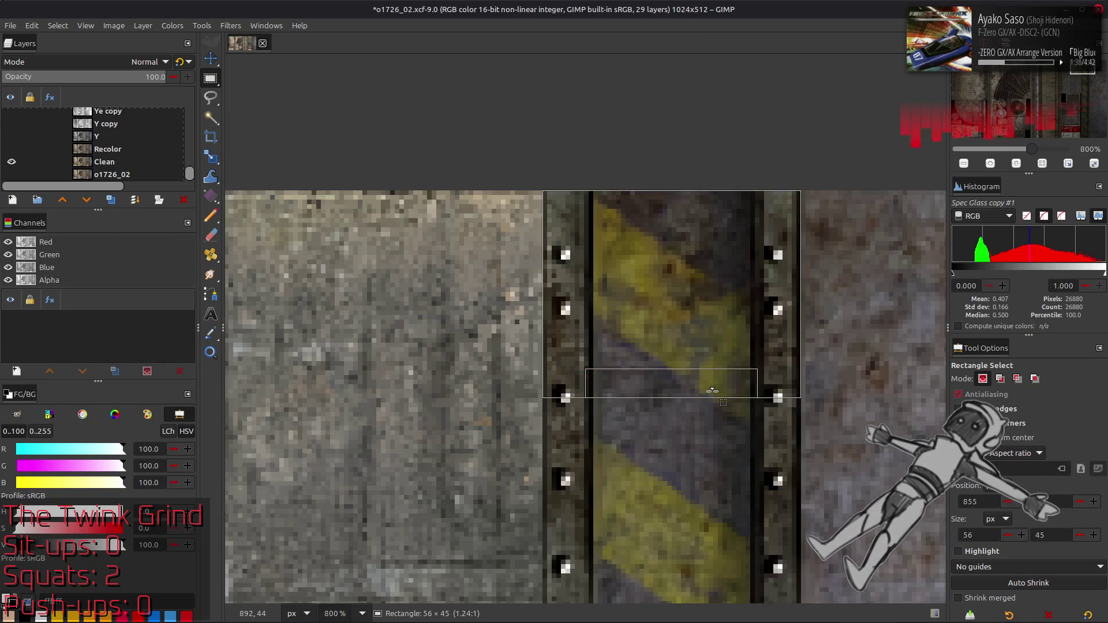
pyautogui.scroll(-8, 712, 390)
pyautogui.scroll(-20, 716, 398)
pyautogui.moveTo(712, 391)
pyautogui.mouseDown()
pyautogui.moveTo(707, 404)
pyautogui.moveTo(739, 468)
pyautogui.moveTo(738, 524)
pyautogui.moveTo(718, 455)
pyautogui.moveTo(719, 465)
pyautogui.mouseUp()
pyautogui.scroll(-2, 737, 525)
# - Hide Clean, show Spec, Spec Metal and Spec Glass copy #1, and make Spec Metal active
pyautogui.click(12, 162)
pyautogui.scroll(5, 12, 166)
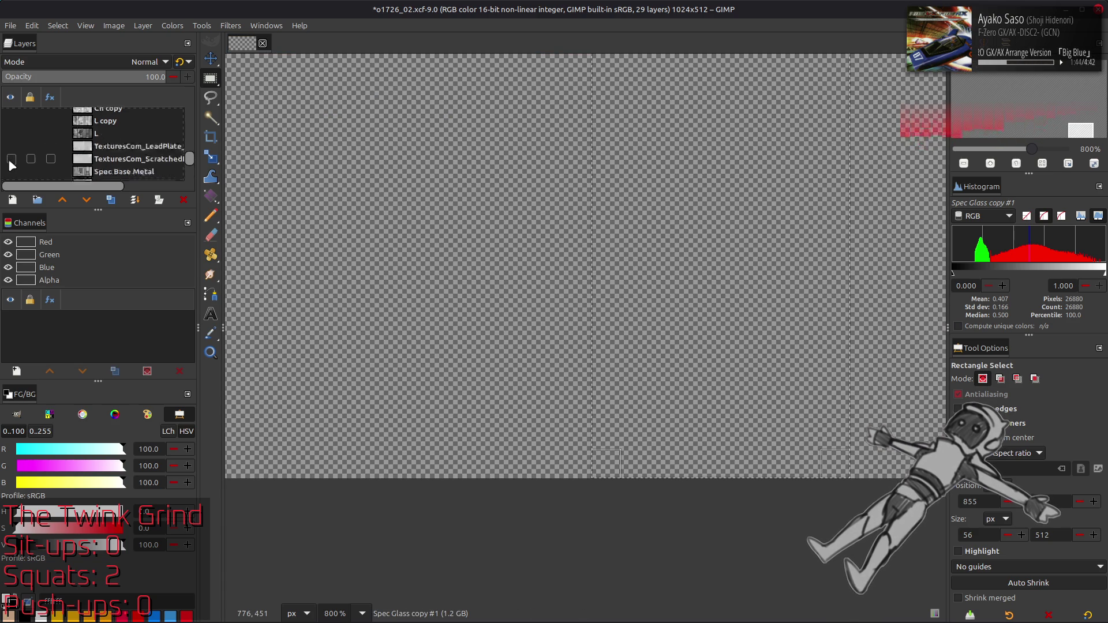
pyautogui.click(11, 144)
pyautogui.click(11, 132)
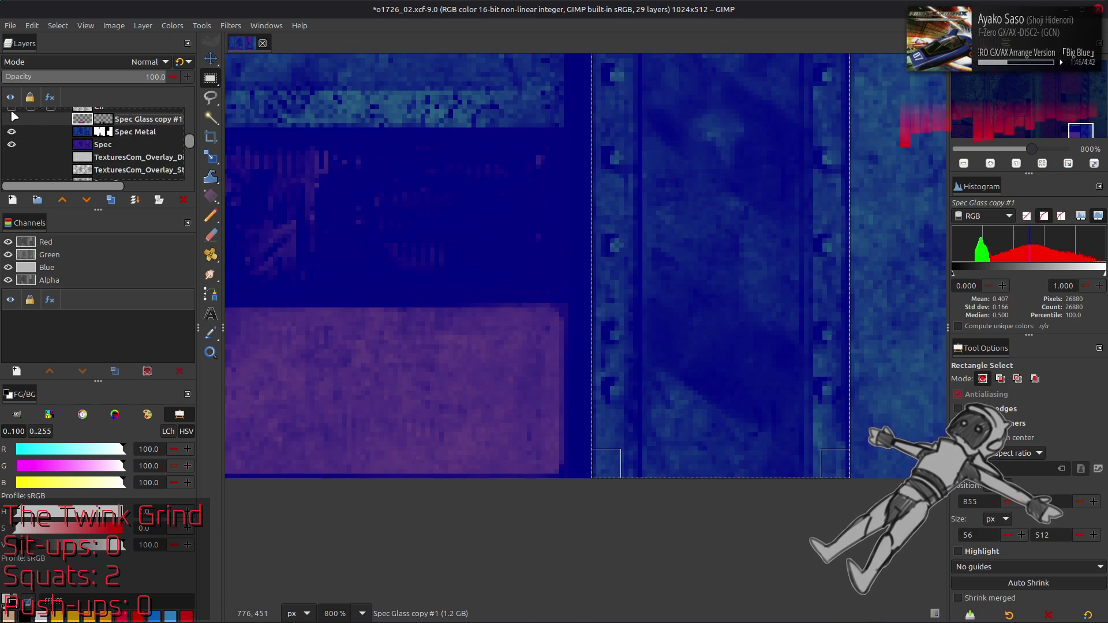
pyautogui.click(12, 119)
pyautogui.click(82, 132)
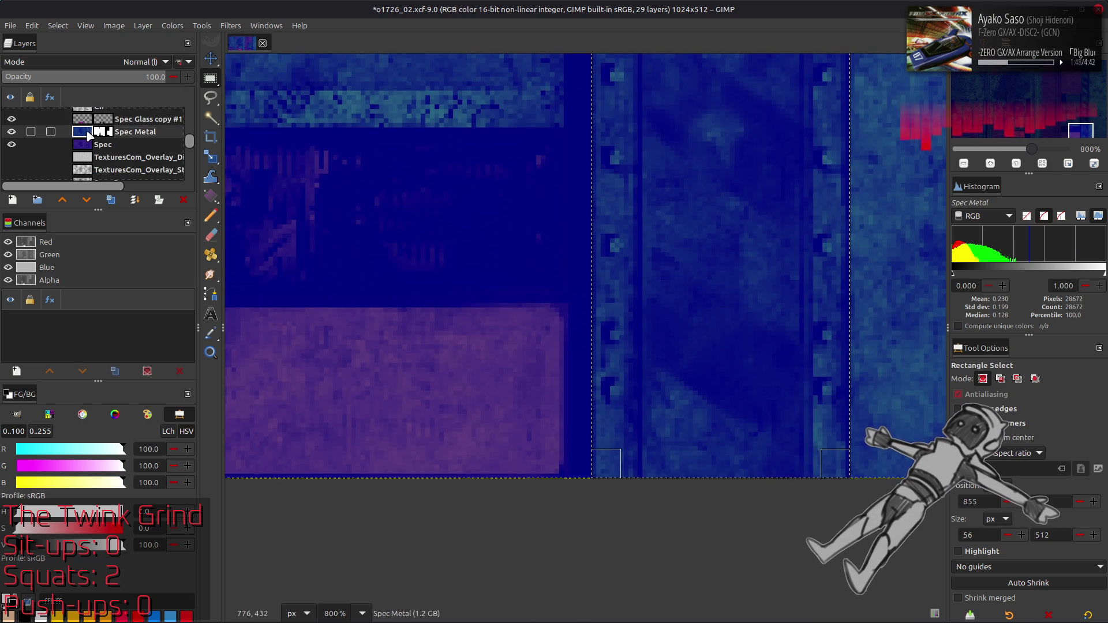
pyautogui.moveTo(476, 180); pyautogui.dragTo(473, 191, button='middle')
pyautogui.keyDown('ctrl'); pyautogui.scroll(-4, 479, 231); pyautogui.keyUp('ctrl')
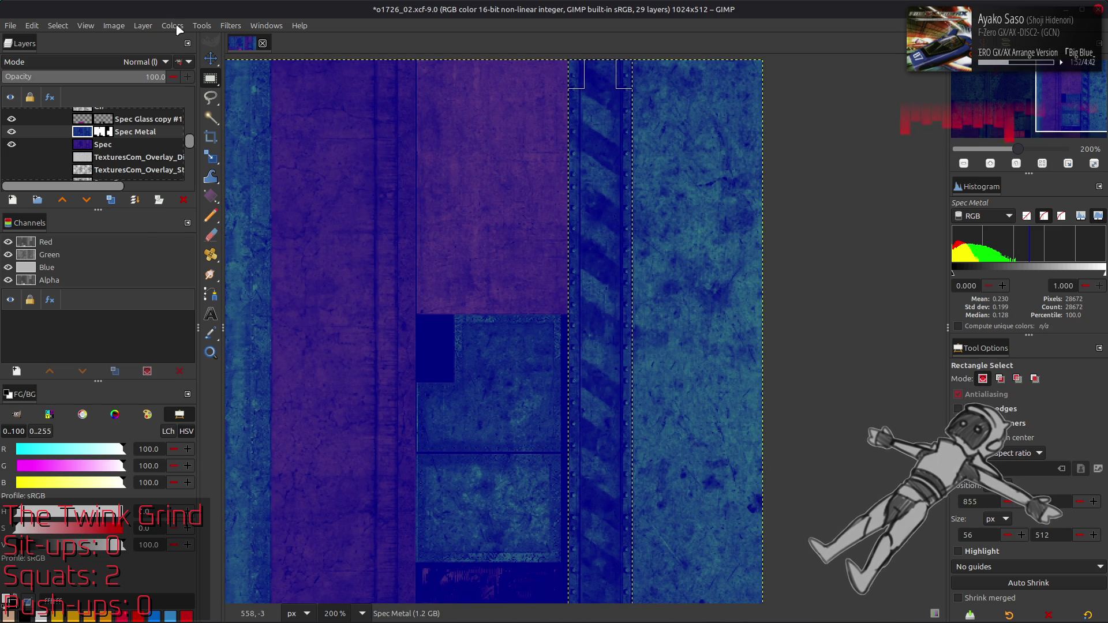
# - Apply Levels to Spec Metal's Red channel in the stripe column with high input 50
pyautogui.click(172, 26)
pyautogui.click(213, 151)
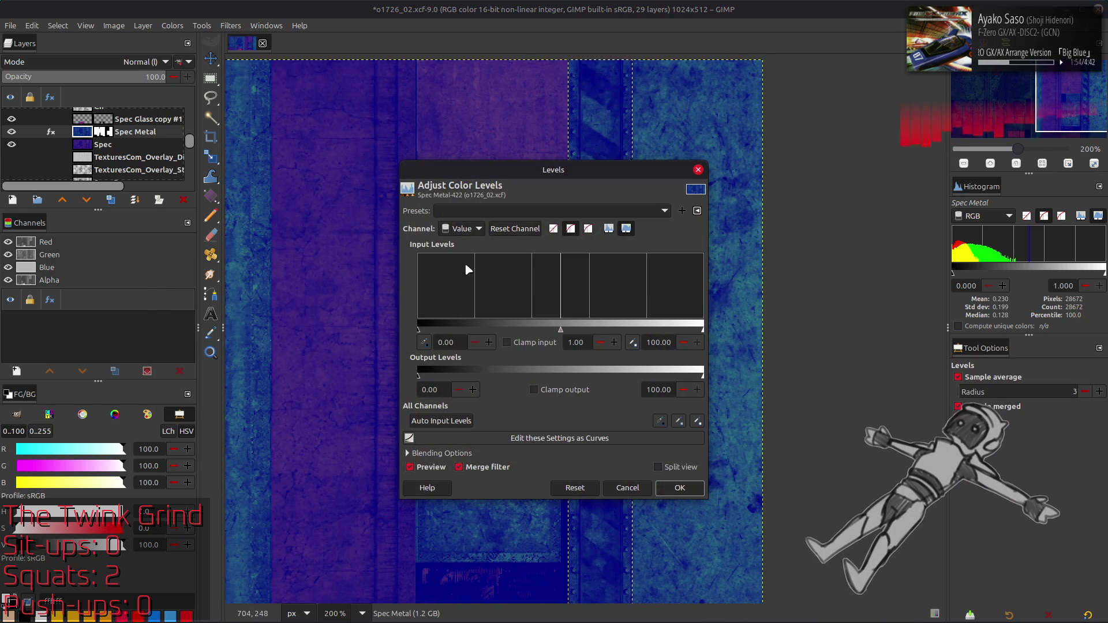
pyautogui.scroll(-1, 466, 231)
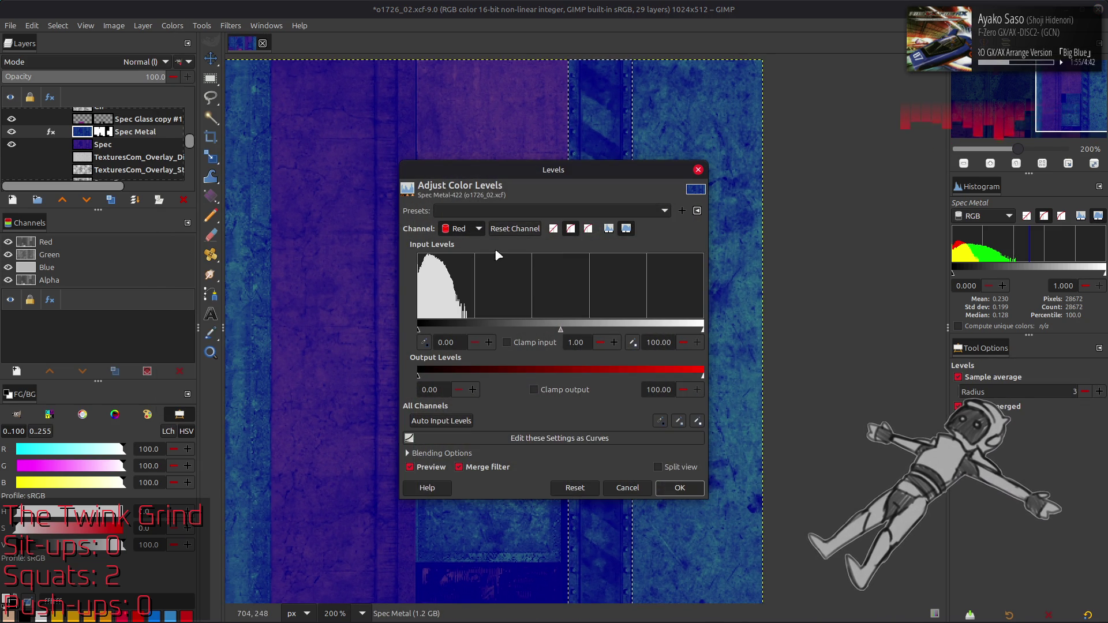
pyautogui.doubleClick(664, 343)
pyautogui.write('50')
pyautogui.press('Return')
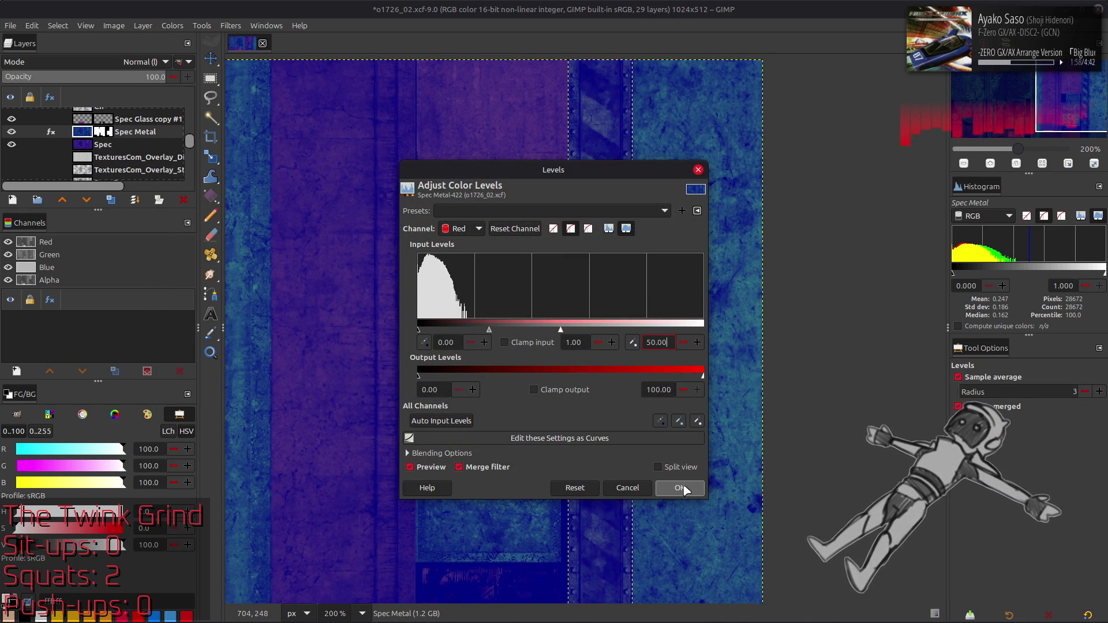
pyautogui.click(682, 488)
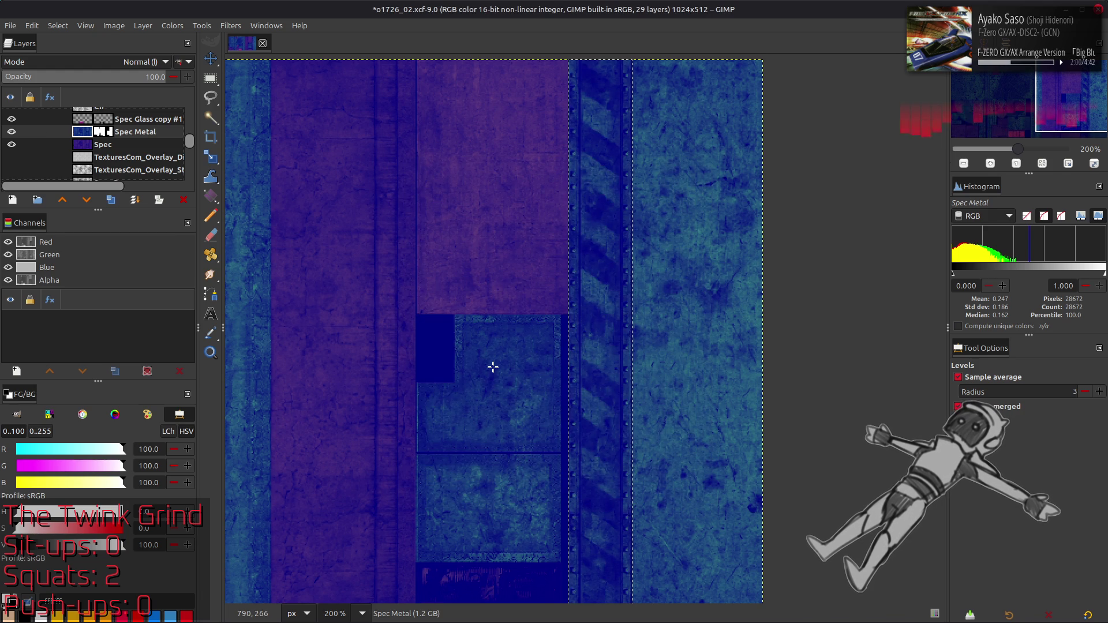
pyautogui.hscroll(-2, 493, 346)
pyautogui.scroll(-1, 493, 346)
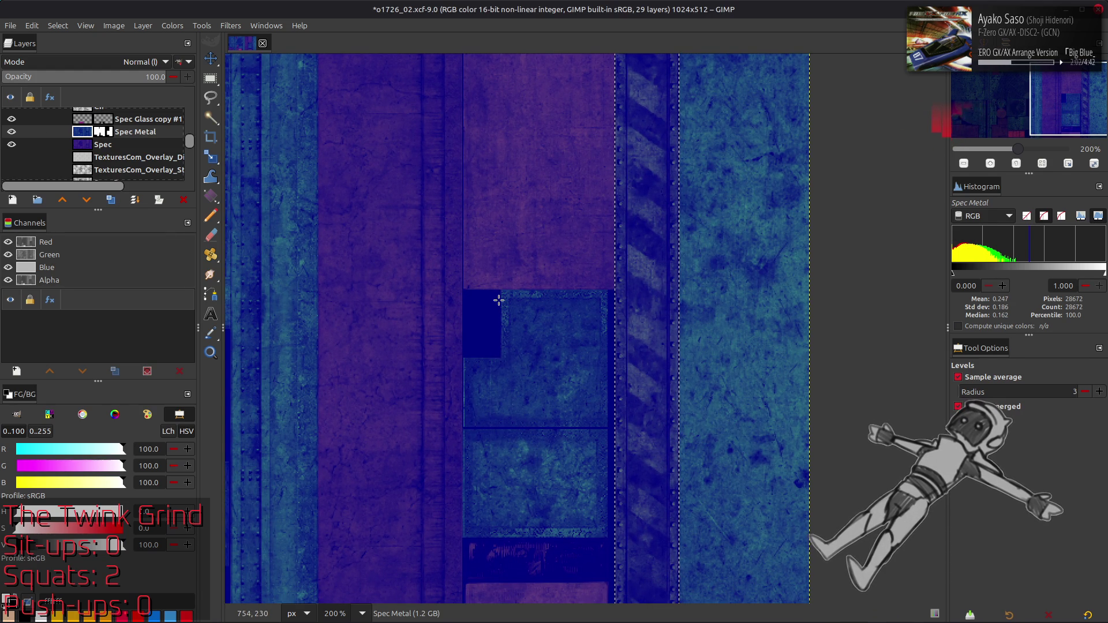
pyautogui.moveTo(401, 265)
pyautogui.mouseDown(button='middle')
pyautogui.moveTo(863, 305)
pyautogui.moveTo(685, 91)
pyautogui.moveTo(492, 161)
pyautogui.moveTo(379, 225)
pyautogui.mouseUp(button='middle')
pyautogui.moveTo(581, 220); pyautogui.dragTo(447, 237, button='middle')
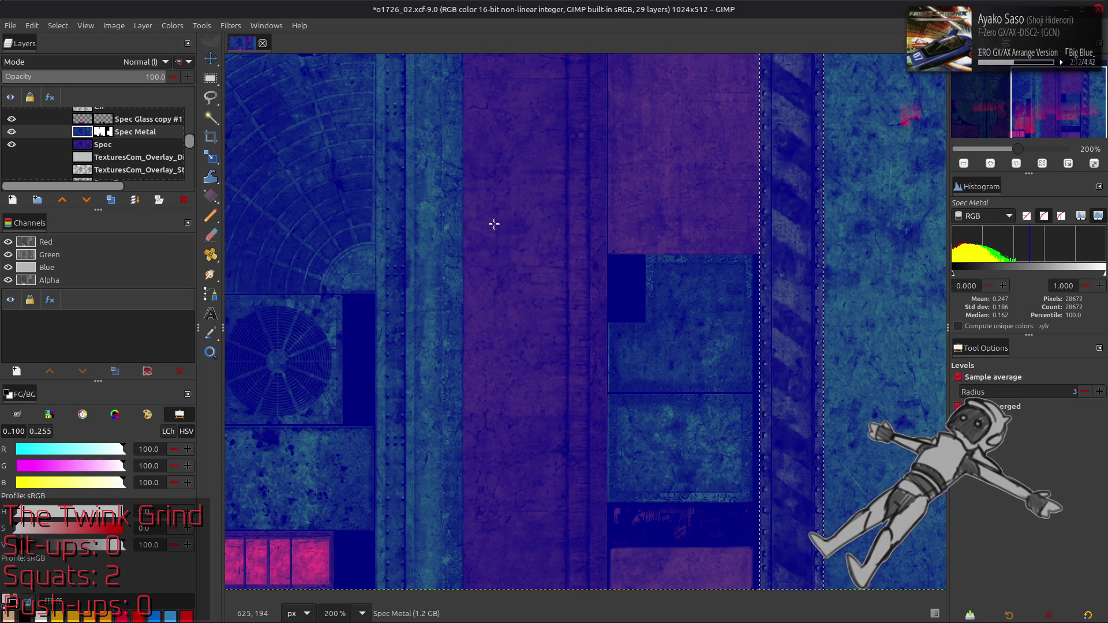
# - Compare the image with the Spec layer hidden and clear the selection with Select > None
pyautogui.click(12, 144)
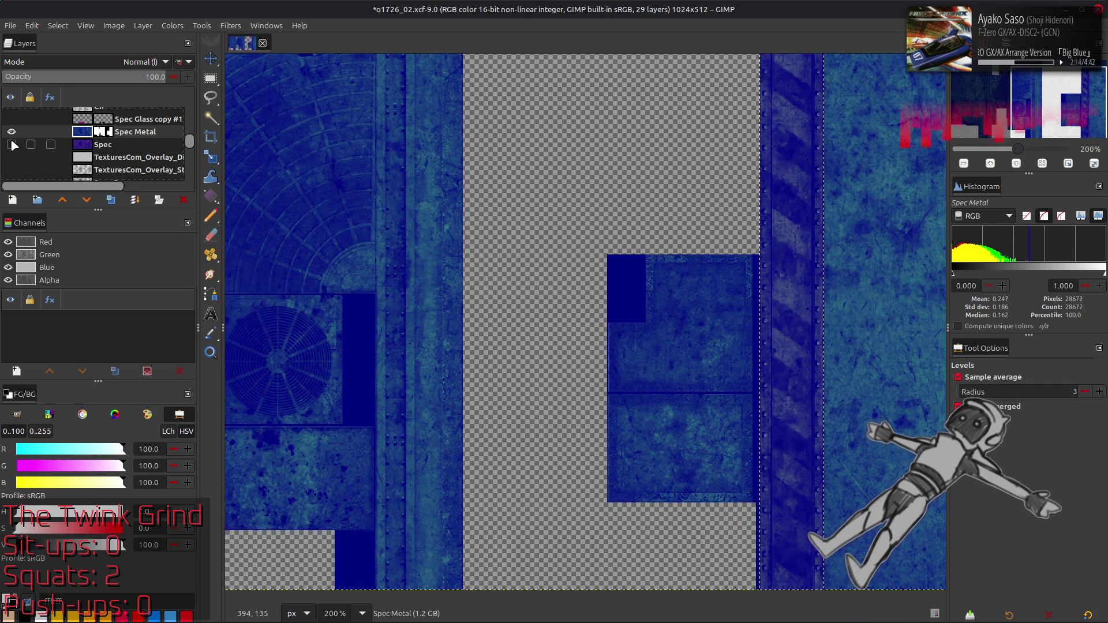
pyautogui.click(67, 27)
pyautogui.press('Escape')
pyautogui.hotkey('ctrl', 'z')
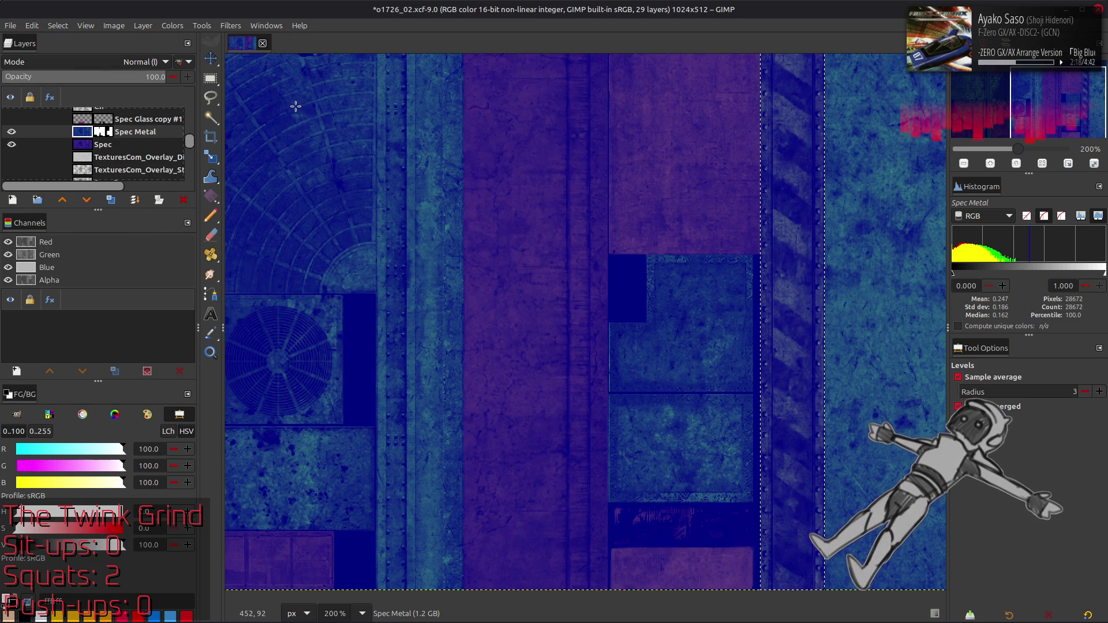
pyautogui.click(63, 27)
pyautogui.click(68, 53)
pyautogui.click(12, 144)
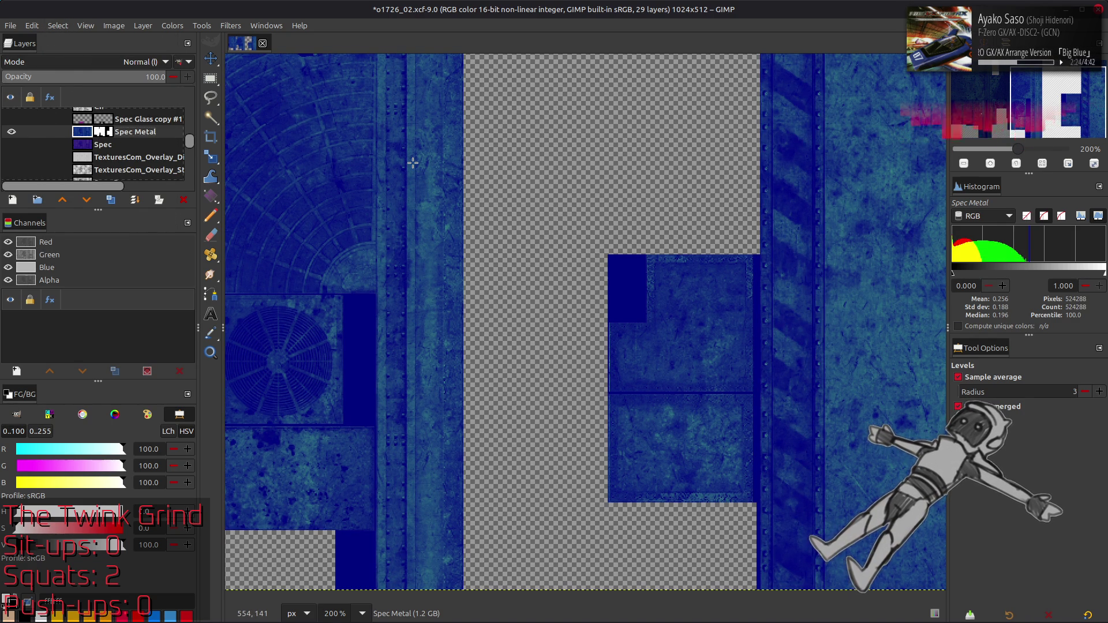
pyautogui.hscroll(-1, 404, 179)
pyautogui.moveTo(761, 193)
pyautogui.mouseDown(button='middle')
pyautogui.moveTo(1023, 225)
pyautogui.moveTo(486, 202)
pyautogui.mouseUp(button='middle')
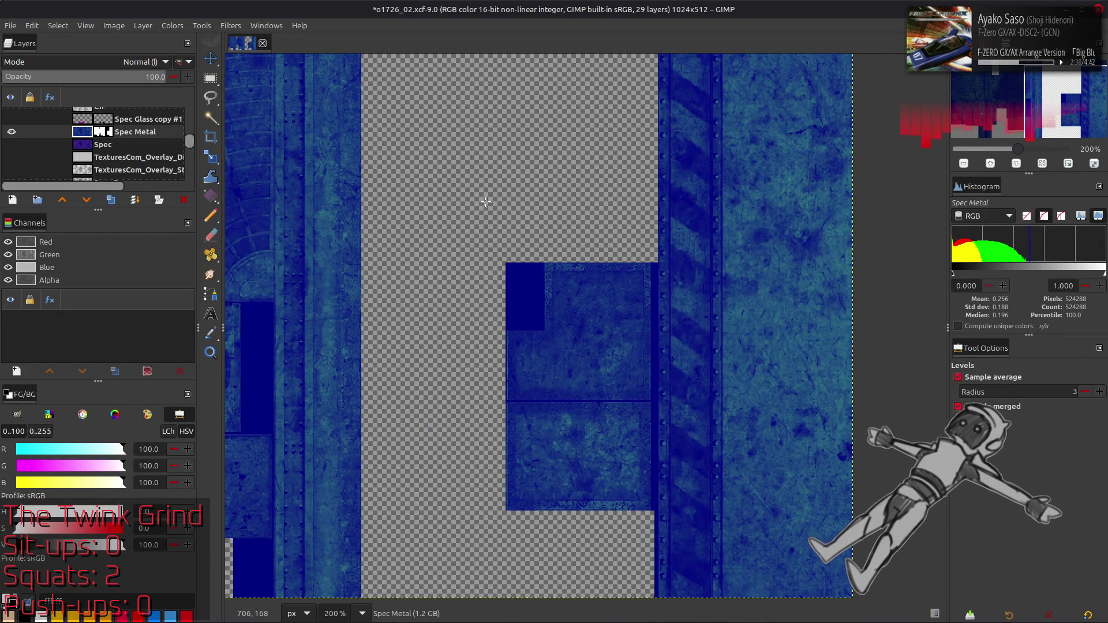
pyautogui.hotkey('ctrl', 'z')
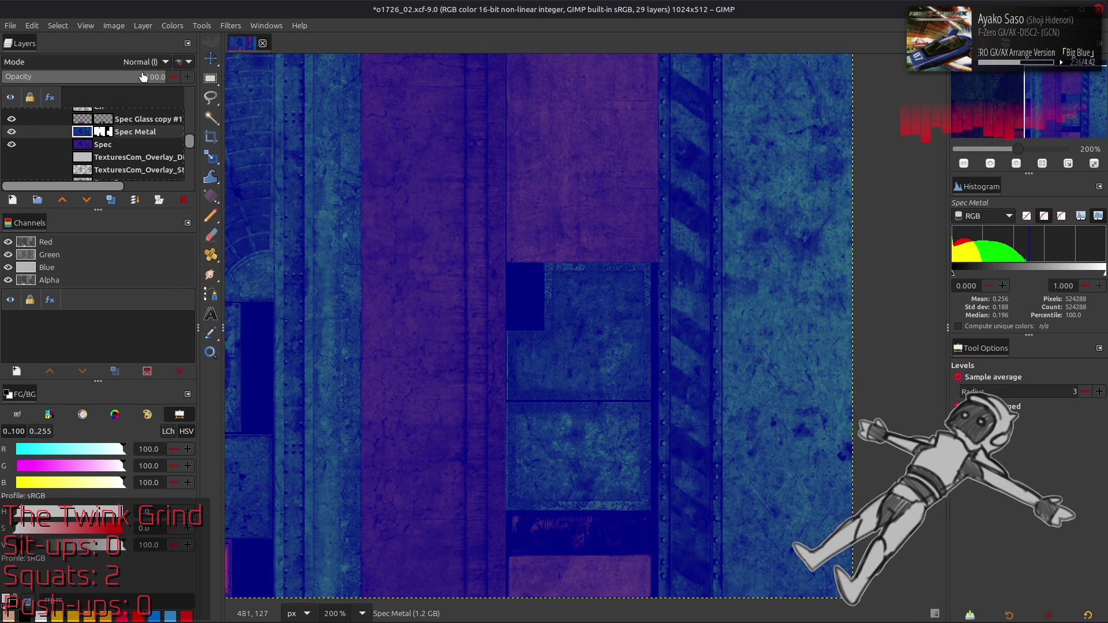
# - Apply the red-channel Levels boost to the whole Spec Metal layer
pyautogui.click(172, 25)
pyautogui.click(207, 143)
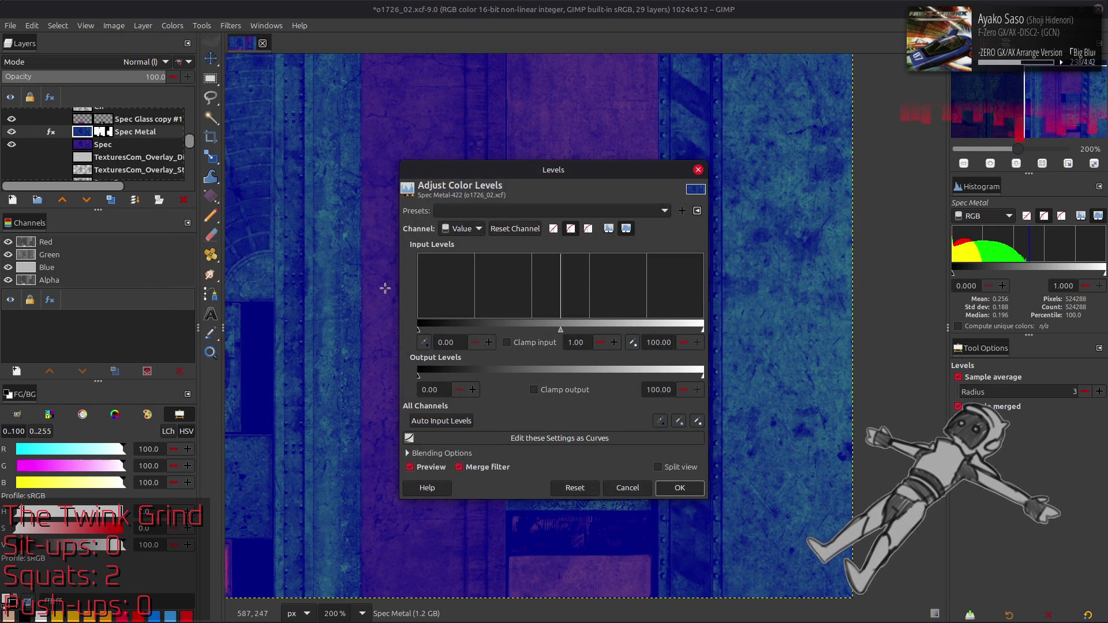
pyautogui.scroll(-1, 465, 230)
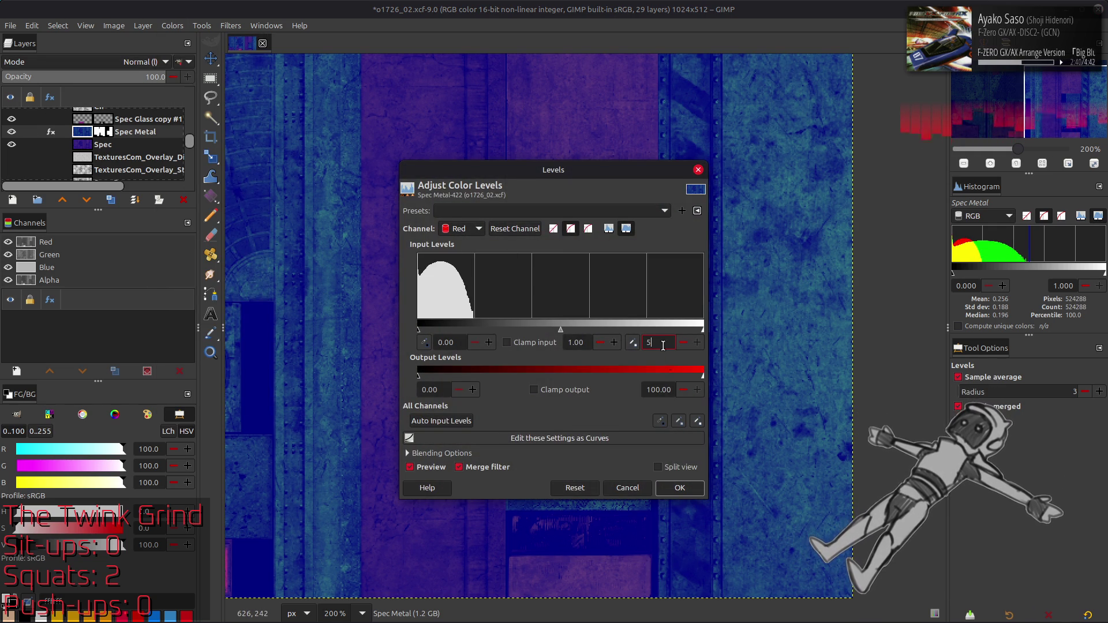
pyautogui.click(695, 489)
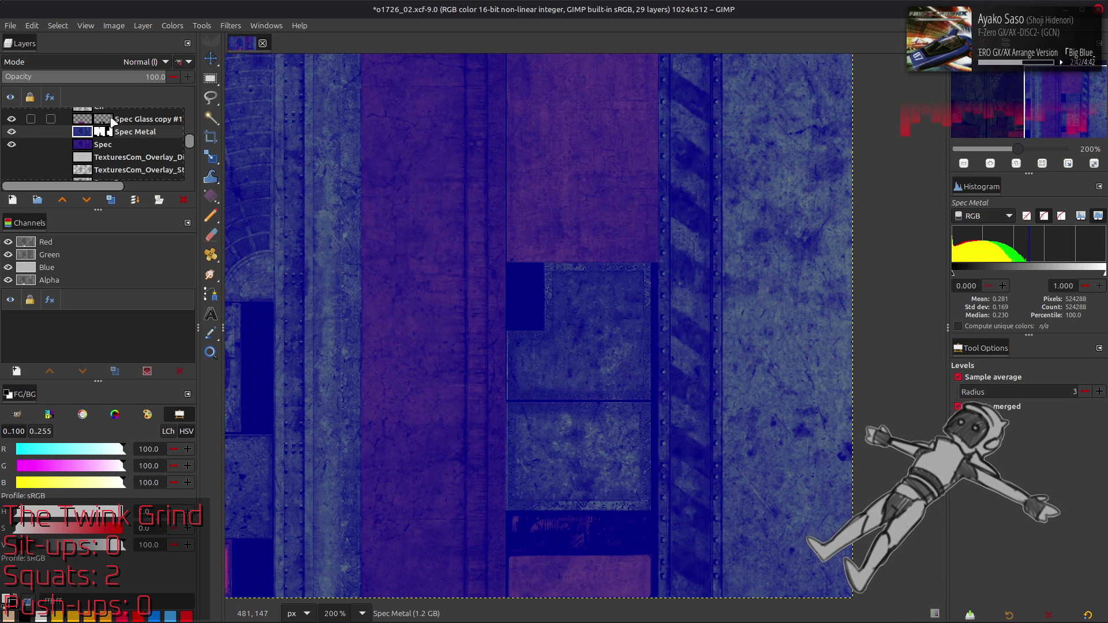
# - Create a New from Visible layer and export the image as o1726_02_s.dds
pyautogui.rightClick(118, 129)
pyautogui.click(245, 224)
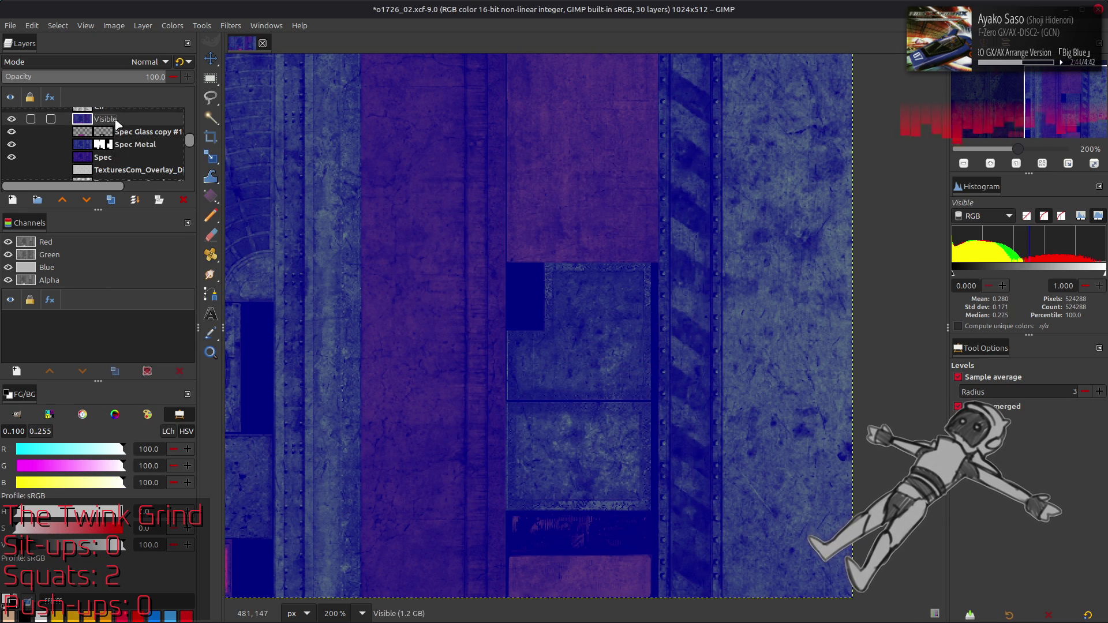
pyautogui.click(29, 25)
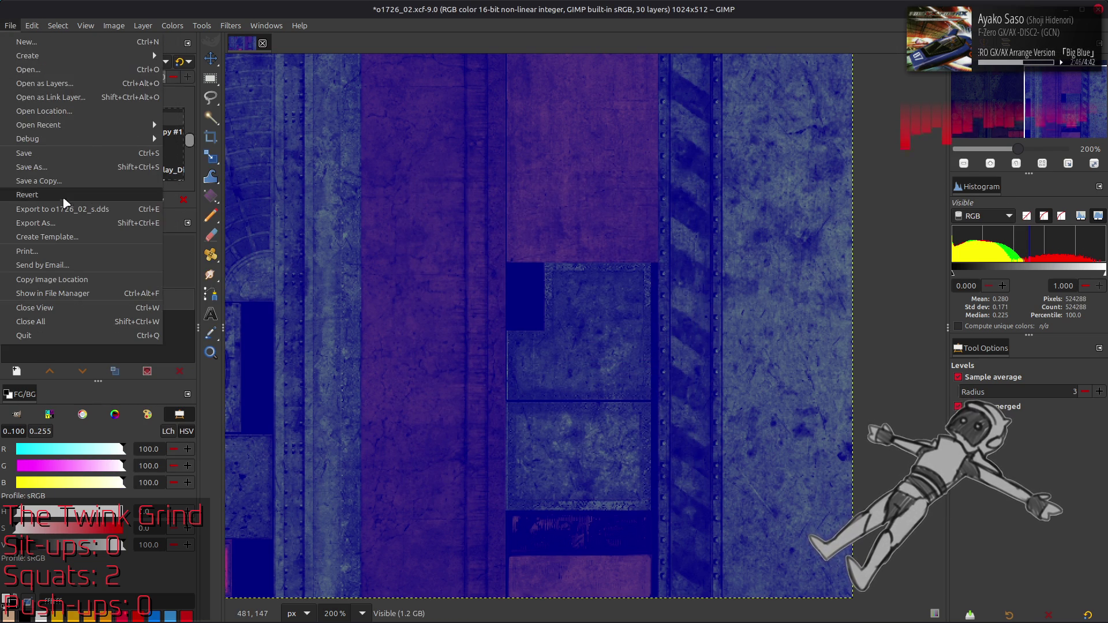
pyautogui.click(70, 206)
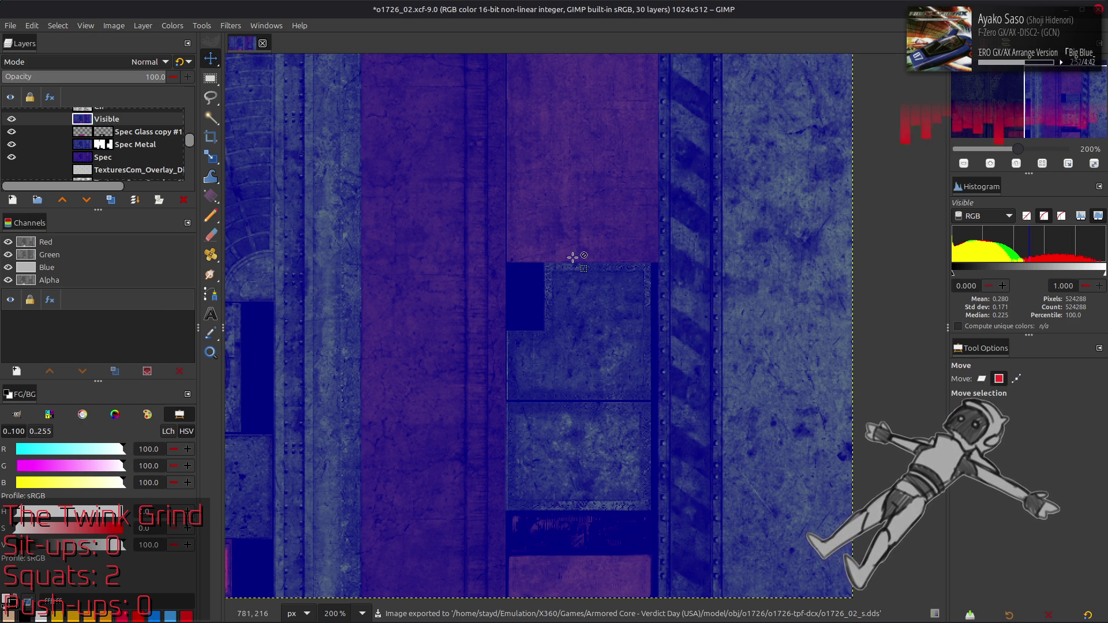
# - Copy o1726_02_s.dds from o1726-tpf-dcx into o1726_02_s-tpf-dcx, replacing the older file
pyautogui.hotkey('alt', 'Tab')
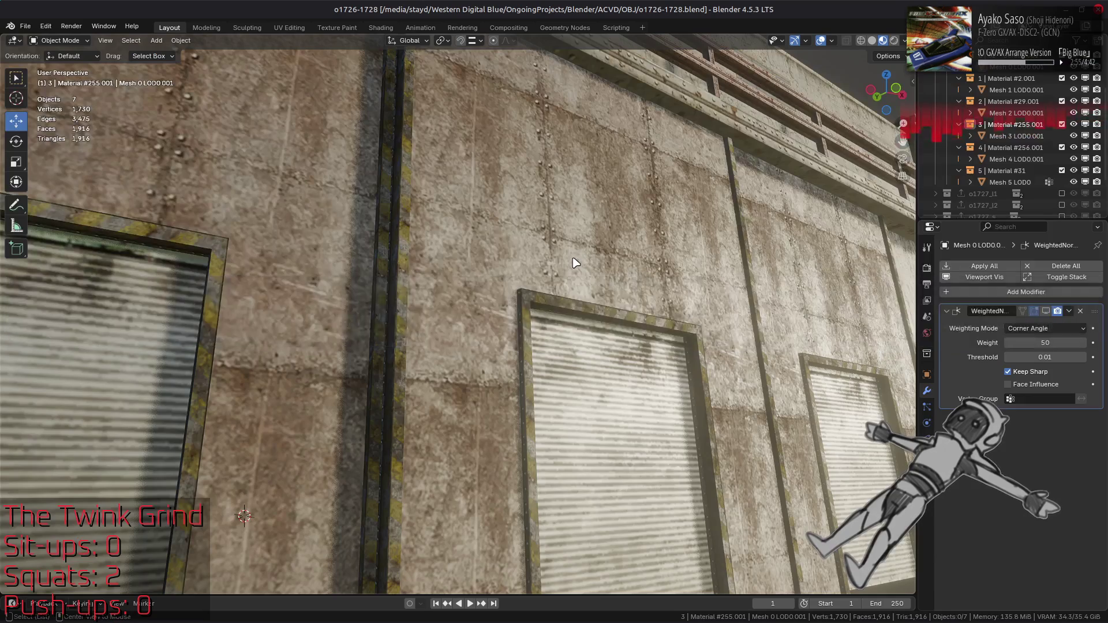
pyautogui.hotkey('alt', 'Tab')
pyautogui.click(394, 312)
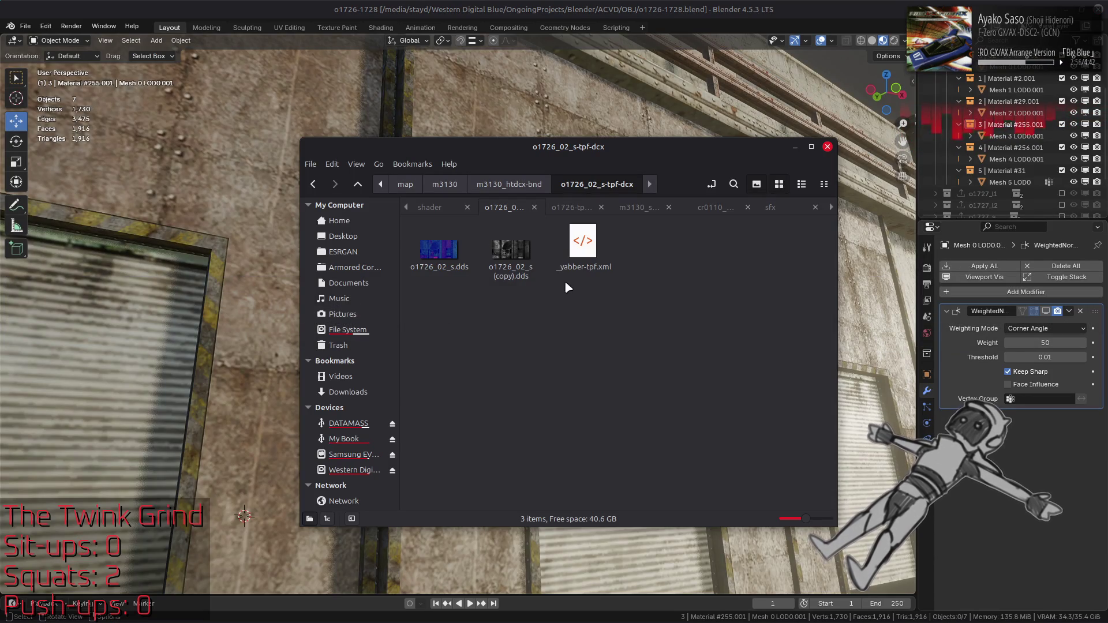
pyautogui.click(566, 208)
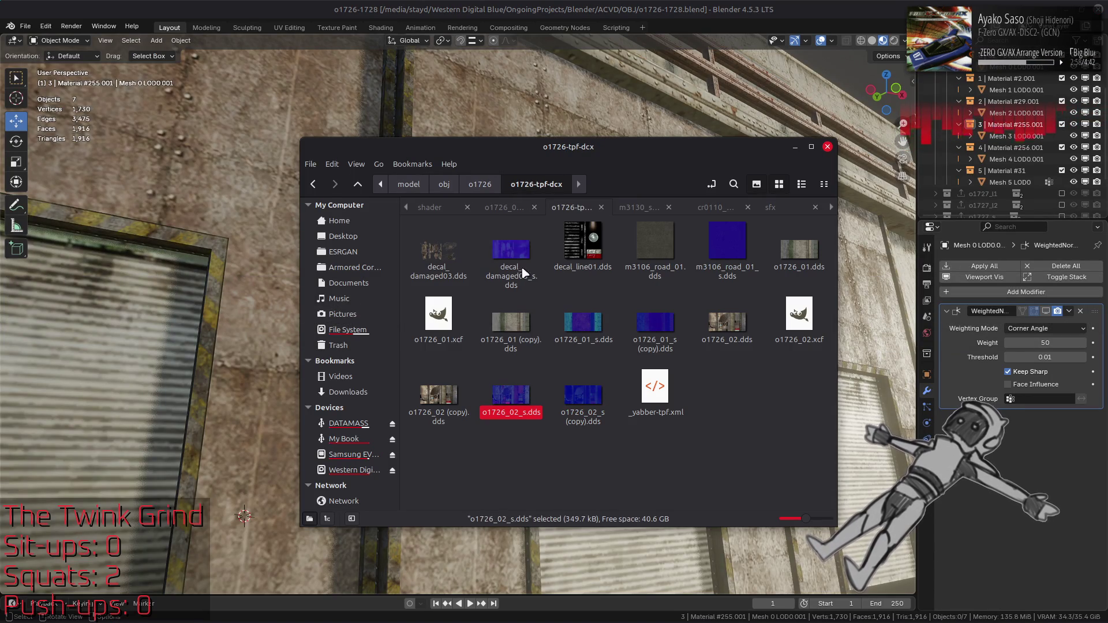
pyautogui.click(505, 208)
pyautogui.hotkey('ctrl', 'v')
pyautogui.click(671, 484)
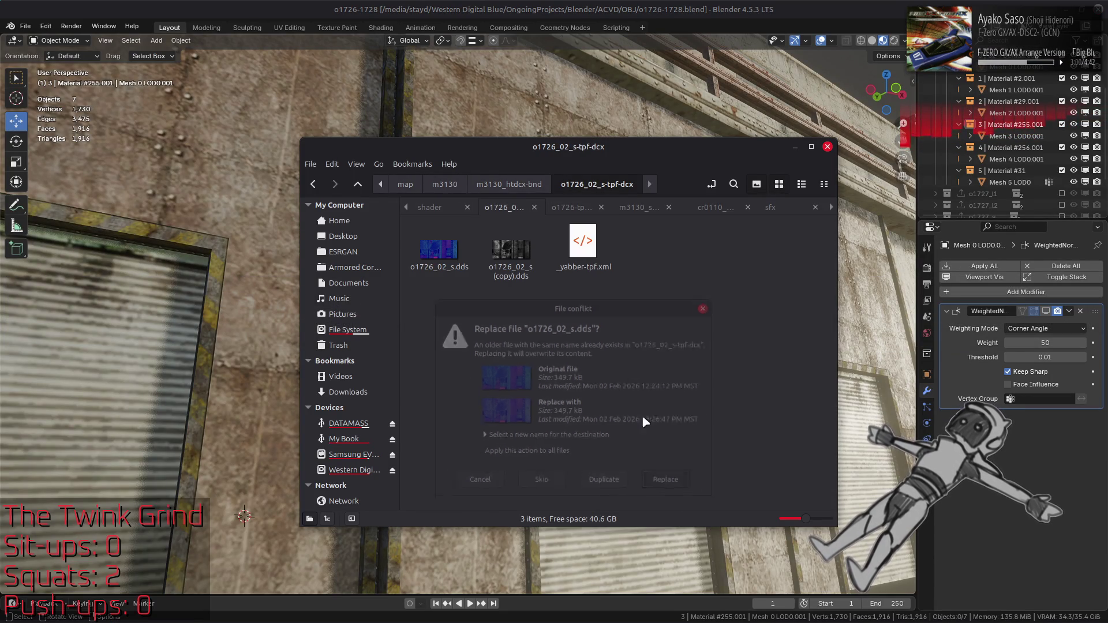
pyautogui.click(513, 5)
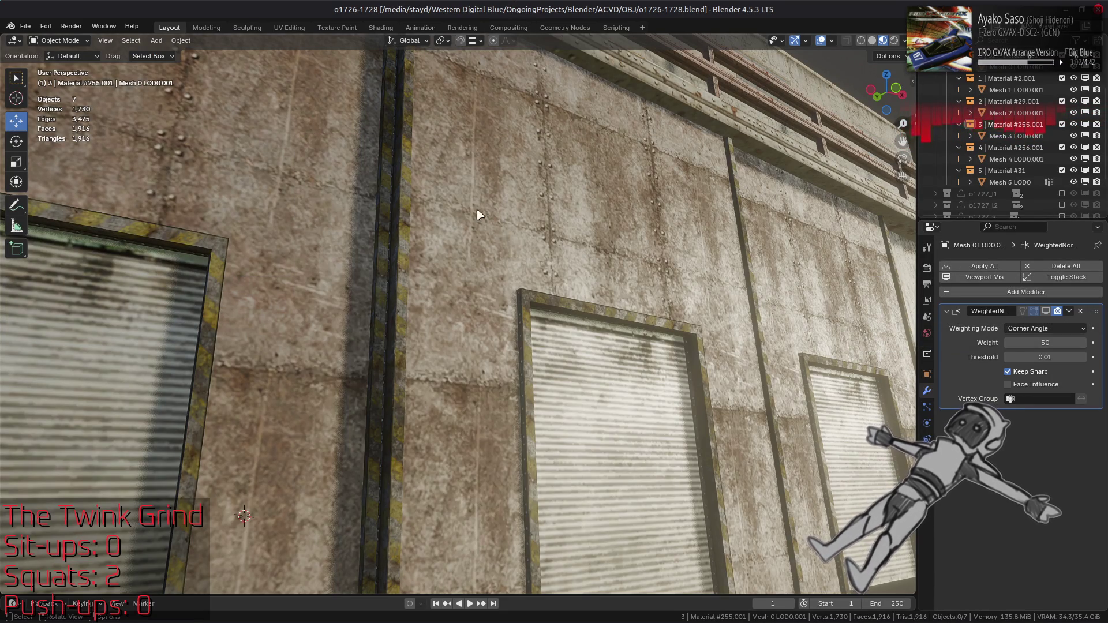
# - In the Shading workspace, orbit from the shutter doors and rail wall up to the striped rooftop deck
pyautogui.click(380, 28)
pyautogui.scroll(3, 629, 236)
pyautogui.scroll(5, 618, 228)
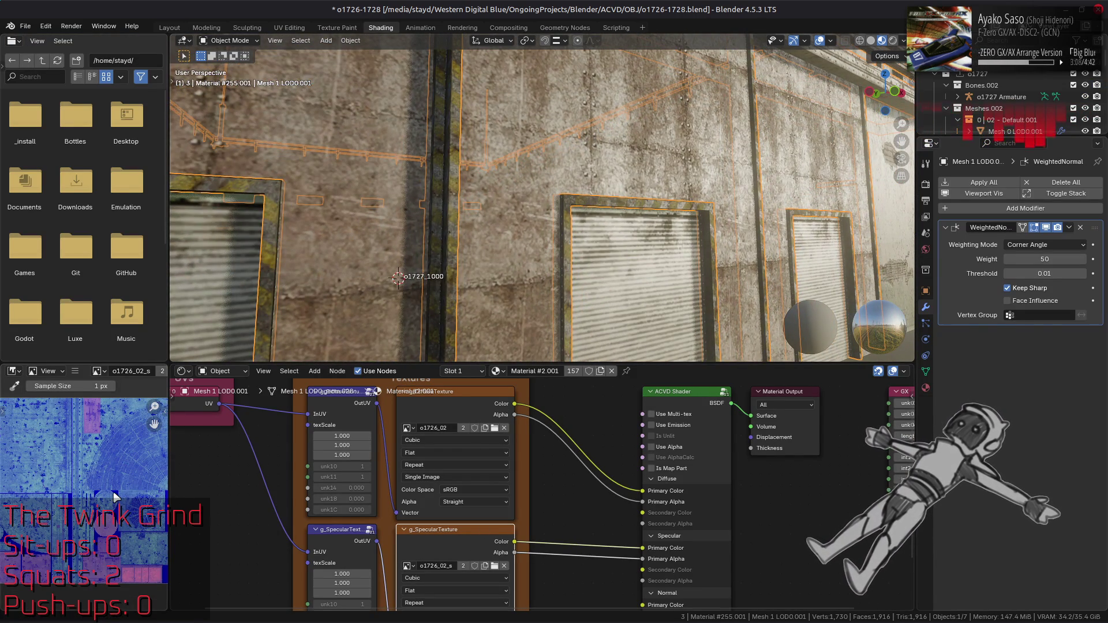
pyautogui.click(589, 196)
pyautogui.keyDown('shift'); pyautogui.moveTo(589, 196); pyautogui.dragTo(587, 186, button='middle'); pyautogui.keyUp('shift')
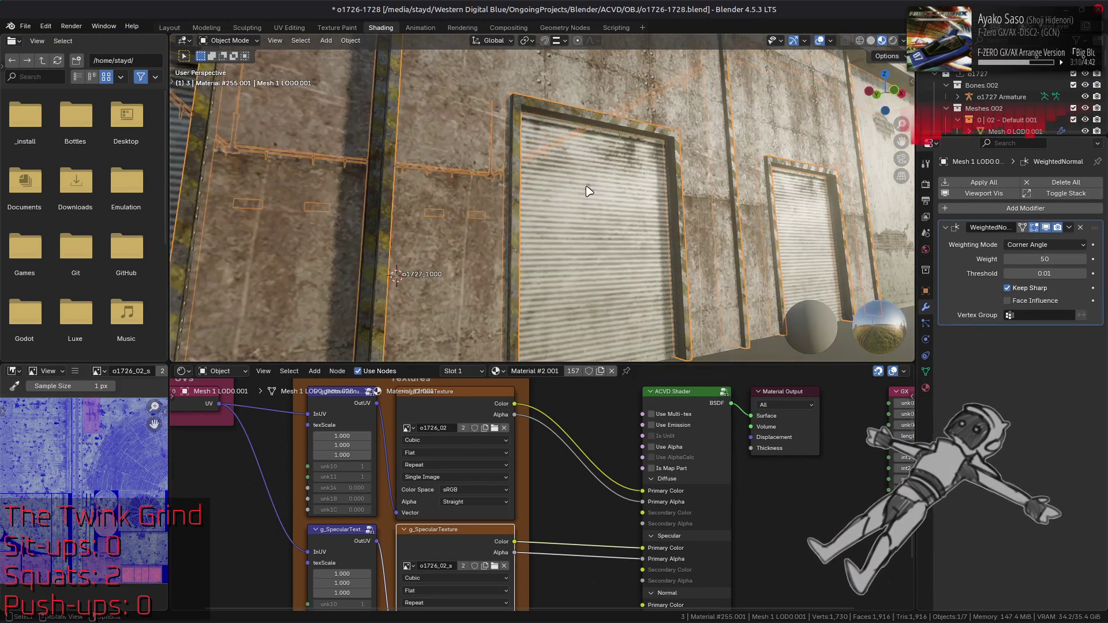
pyautogui.moveTo(635, 150)
pyautogui.mouseDown(button='middle')
pyautogui.moveTo(632, 141)
pyautogui.moveTo(638, 175)
pyautogui.moveTo(612, 183)
pyautogui.moveTo(638, 193)
pyautogui.moveTo(537, 168)
pyautogui.moveTo(491, 191)
pyautogui.moveTo(456, 230)
pyautogui.moveTo(456, 220)
pyautogui.mouseUp(button='middle')
pyautogui.scroll(3, 640, 194)
pyautogui.moveTo(703, 167); pyautogui.dragTo(682, 172, button='middle')
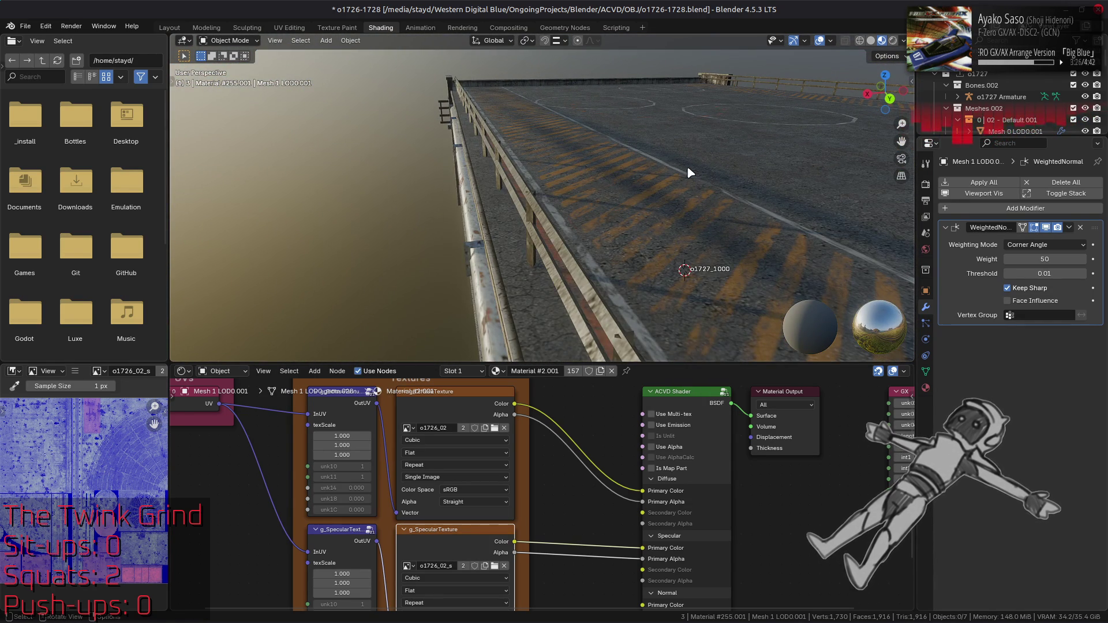
pyautogui.hotkey('alt', 'Tab')
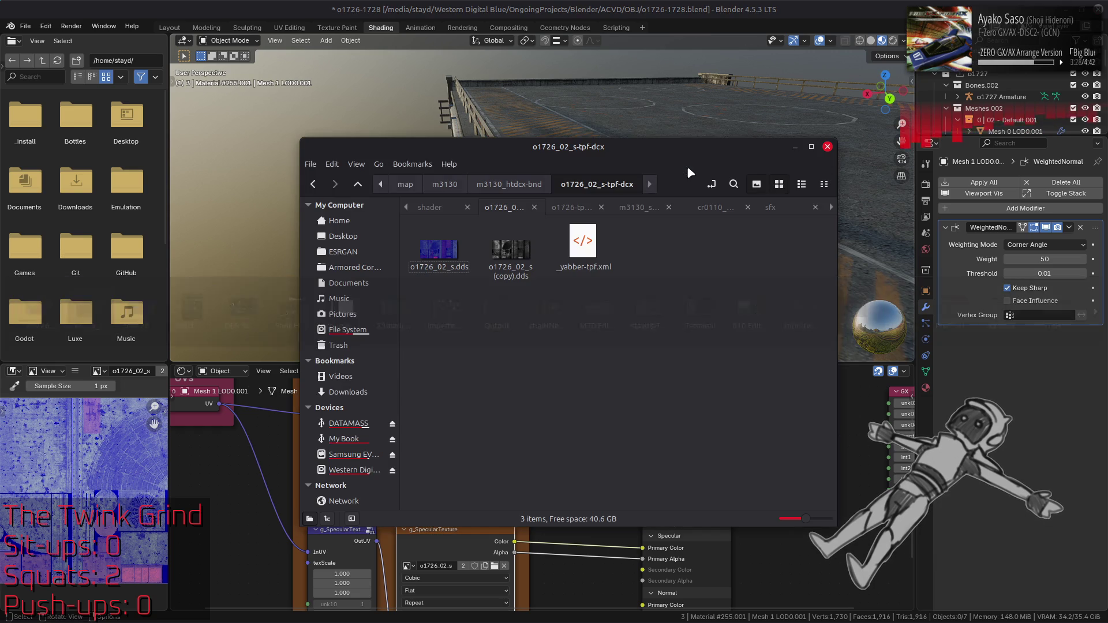
# - Make Spec Metal active, compare with the Spec layer hidden, and remove the Visible layer
pyautogui.hotkey('alt', 'Tab')
pyautogui.hotkey('alt', 'Tab')
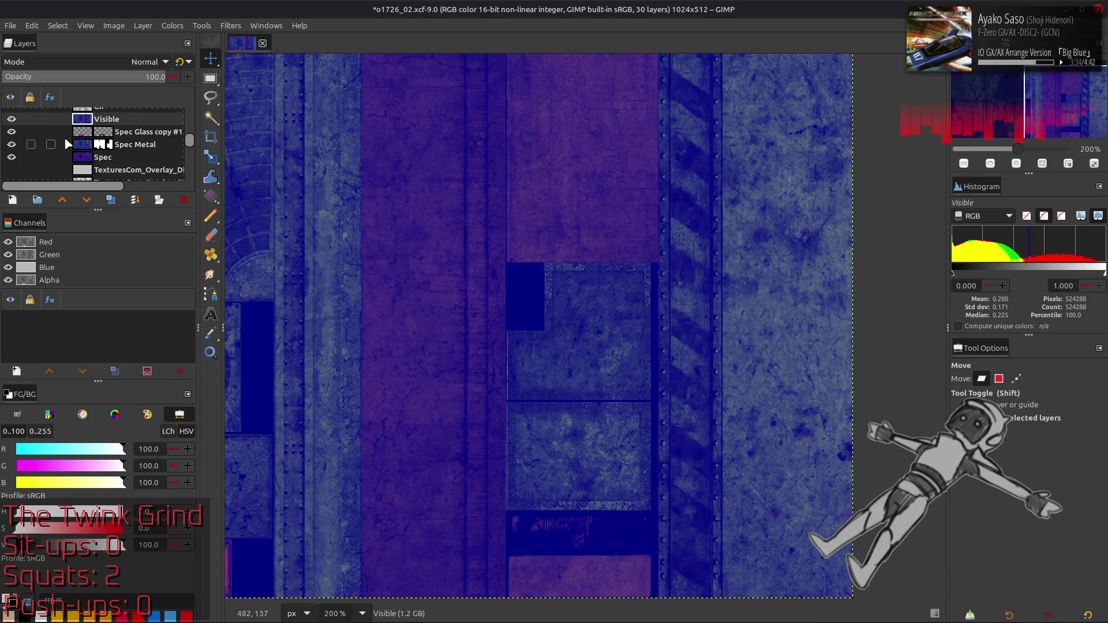
pyautogui.click(88, 145)
pyautogui.click(11, 158)
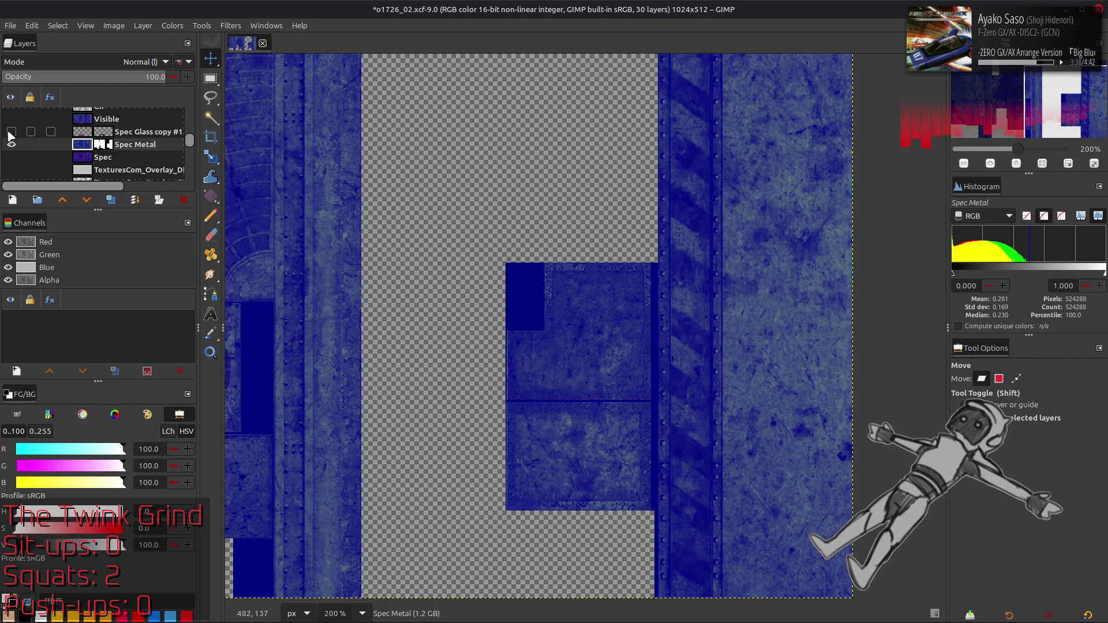
pyautogui.scroll(2, 550, 317)
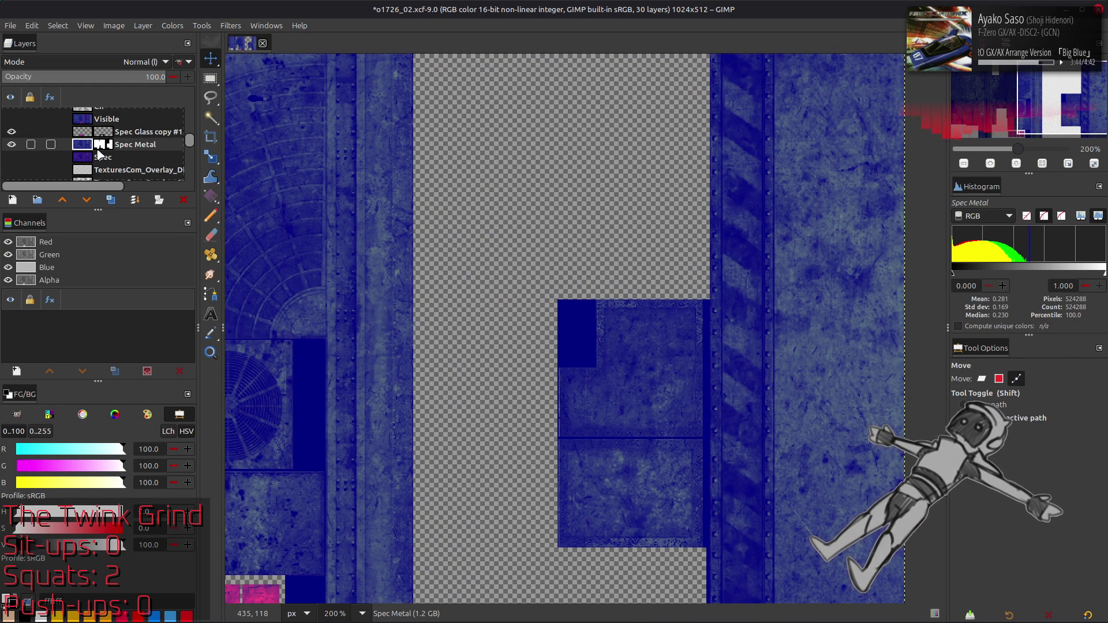
pyautogui.hotkey('ctrl', 'z')
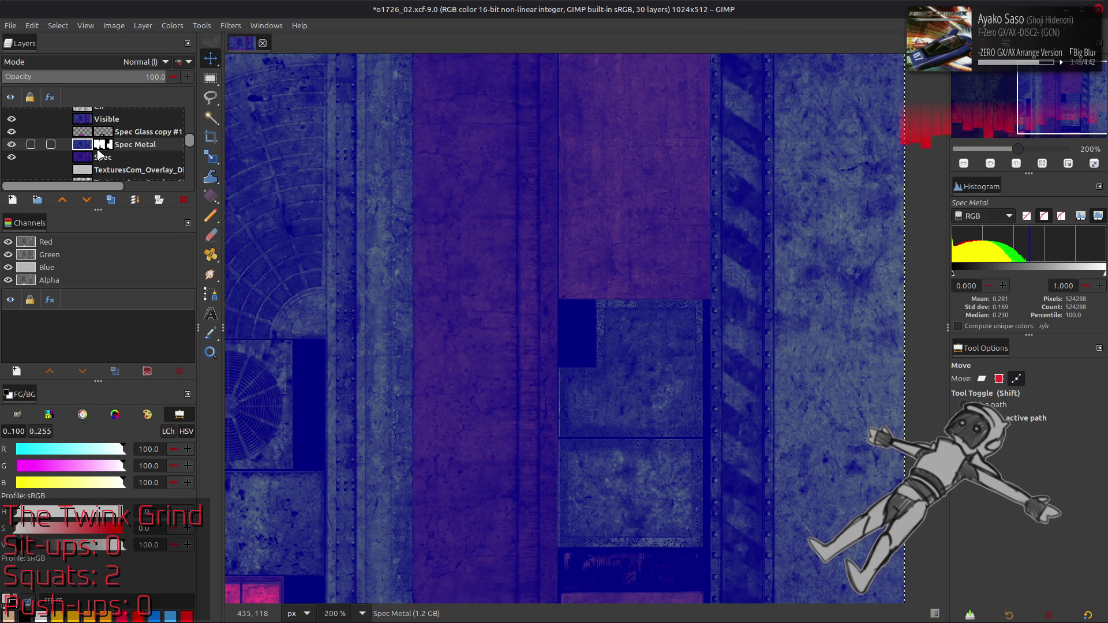
pyautogui.hotkey('ctrl', 'z')
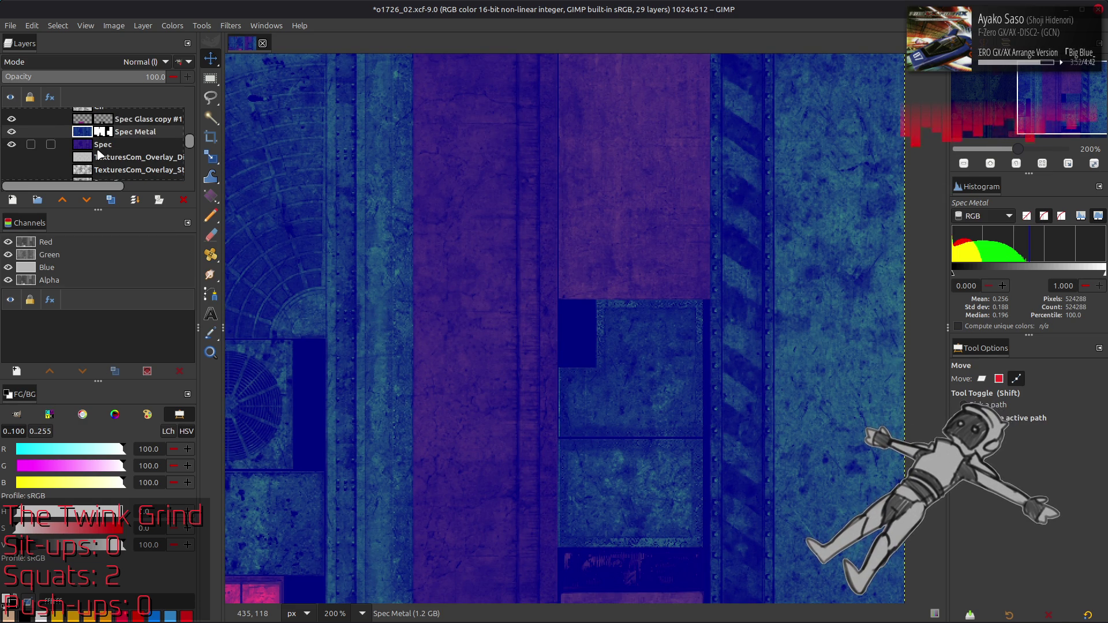
# - Orbit around the building wall in Blender to compare the textured model
pyautogui.hotkey('alt', 'Tab')
pyautogui.moveTo(506, 277)
pyautogui.mouseDown(button='middle')
pyautogui.moveTo(570, 238)
pyautogui.moveTo(683, 212)
pyautogui.moveTo(599, 217)
pyautogui.moveTo(520, 205)
pyautogui.moveTo(523, 191)
pyautogui.moveTo(550, 187)
pyautogui.moveTo(500, 188)
pyautogui.moveTo(611, 182)
pyautogui.moveTo(554, 193)
pyautogui.moveTo(600, 228)
pyautogui.mouseUp(button='middle')
pyautogui.scroll(6, 569, 198)
pyautogui.scroll(-5, 578, 208)
# - Recreate and undo a Visible layer, then save o1726_02.xcf at 29 layers
pyautogui.hotkey('alt', 'Tab')
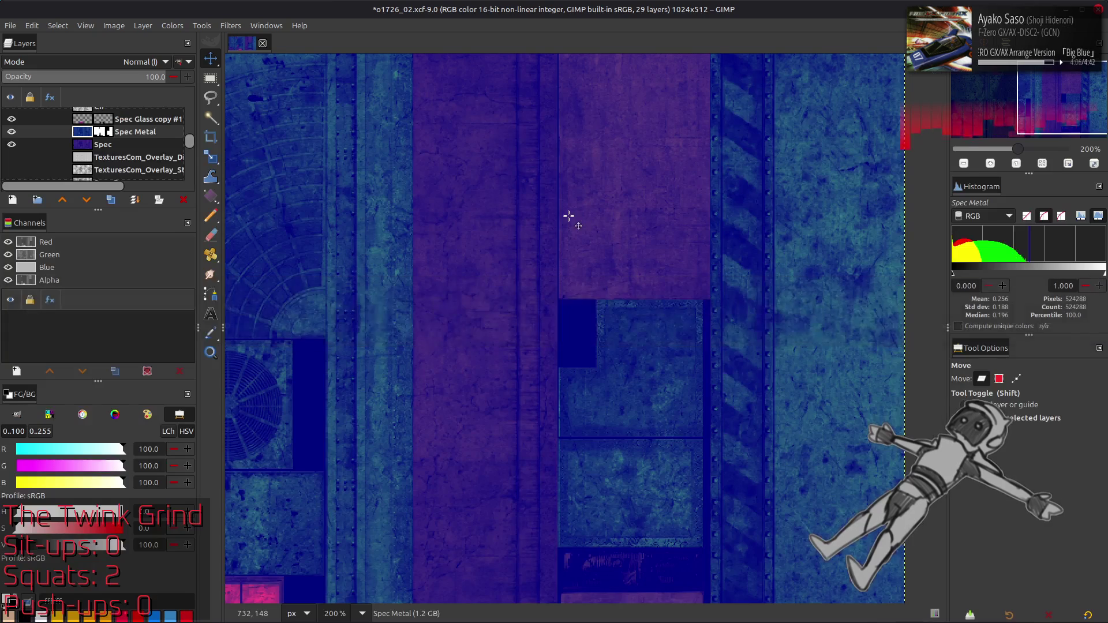
pyautogui.hotkey('ctrl', 'shift', 'alt', 'e')
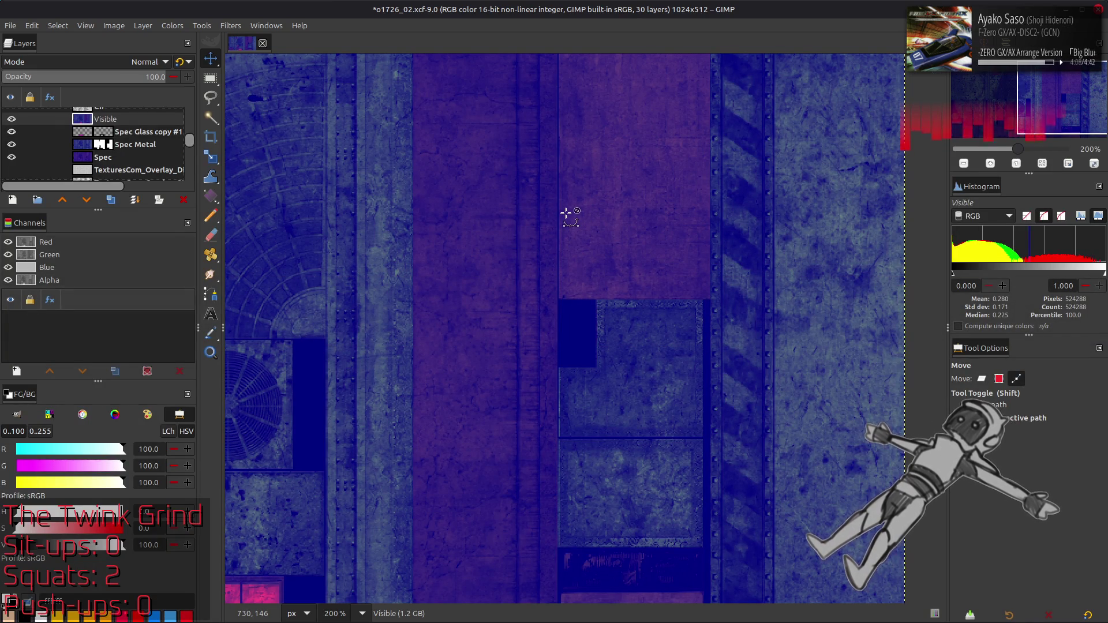
pyautogui.hotkey('ctrl', 'z')
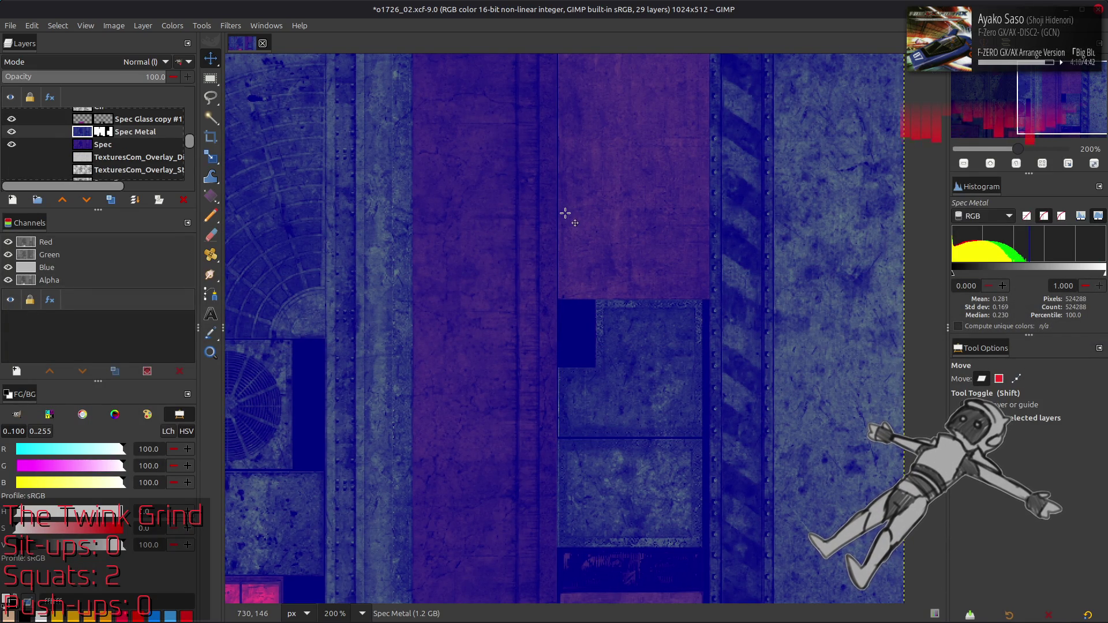
pyautogui.hotkey('ctrl', 's')
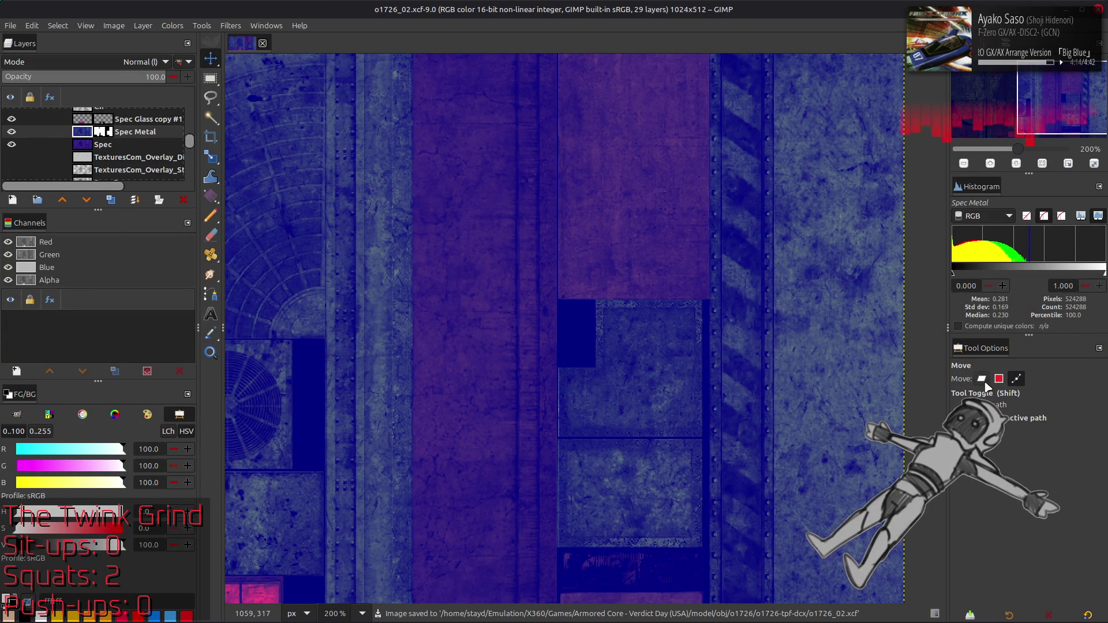
pyautogui.hotkey('alt', 'Tab')
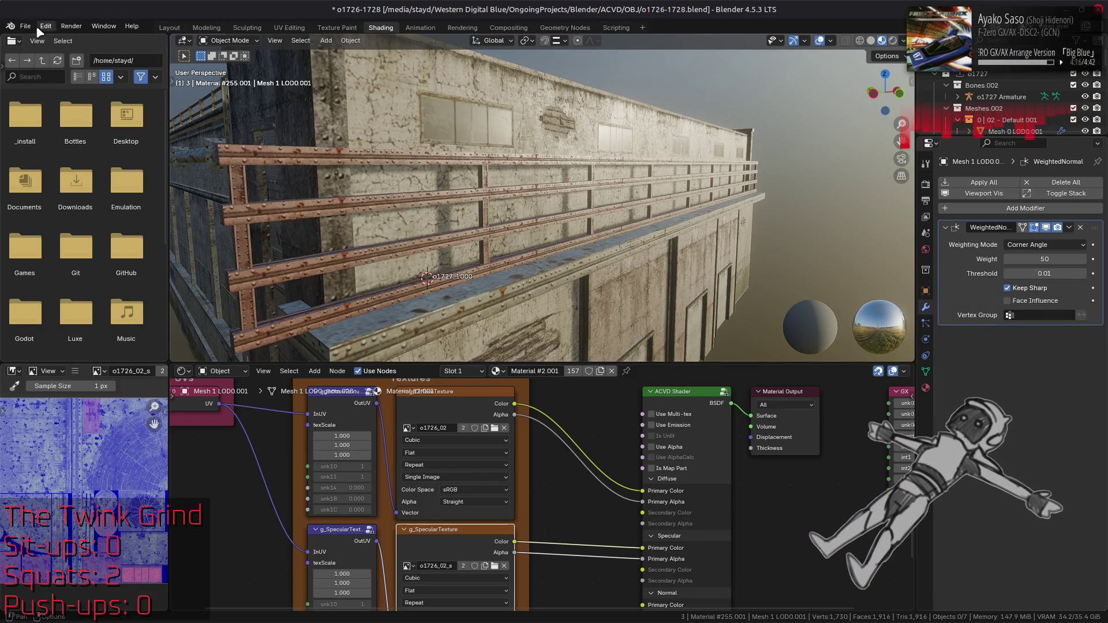
# - Switch to Layout and exclude then re-include the o1727 collection to reload the building
pyautogui.click(45, 26)
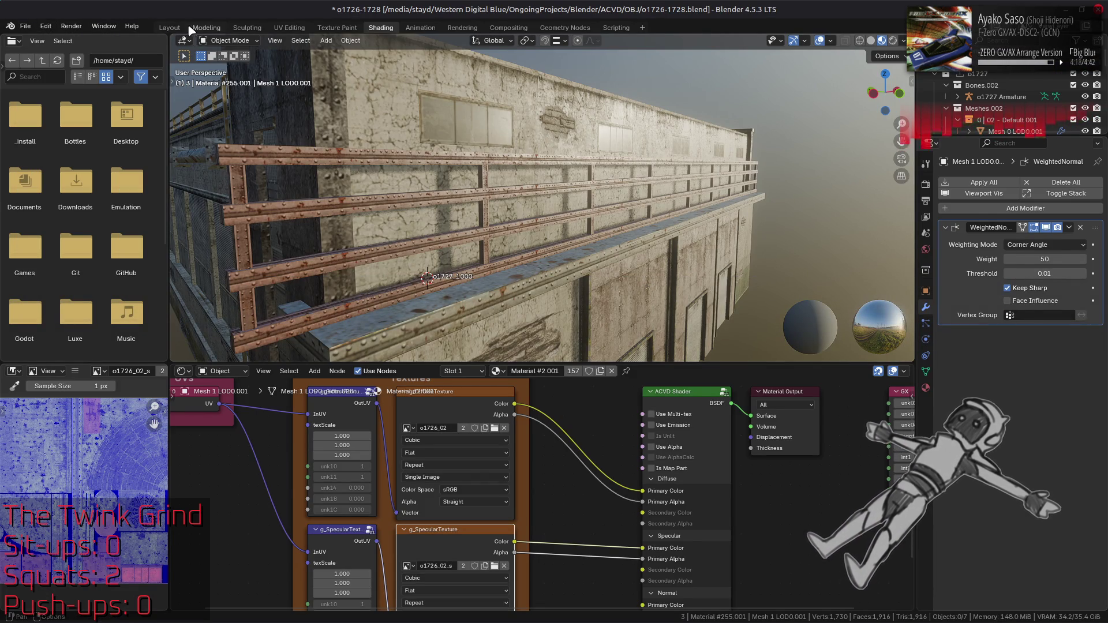
pyautogui.click(174, 28)
pyautogui.click(1063, 89)
pyautogui.click(1063, 90)
# - Orbit from below up to a roof-edge close-up and select the Mesh 2 LOD0 building mesh
pyautogui.scroll(-5, 299, 269)
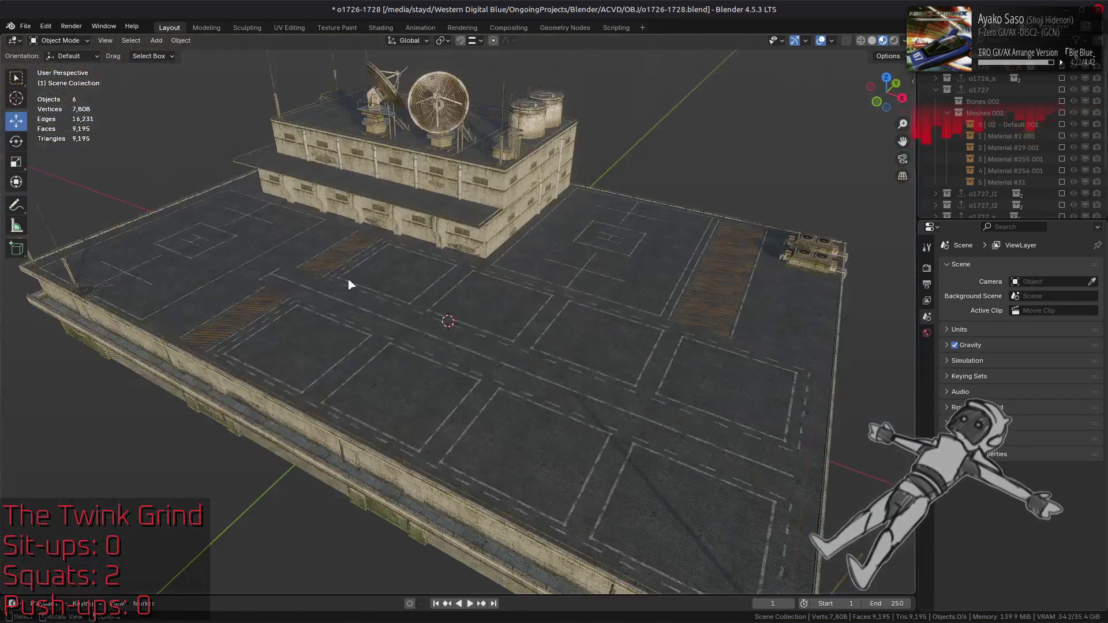
pyautogui.moveTo(515, 235)
pyautogui.mouseDown(button='middle')
pyautogui.moveTo(265, 237)
pyautogui.moveTo(408, 265)
pyautogui.moveTo(484, 186)
pyautogui.moveTo(427, 347)
pyautogui.moveTo(504, 297)
pyautogui.moveTo(435, 304)
pyautogui.moveTo(490, 285)
pyautogui.moveTo(487, 324)
pyautogui.moveTo(411, 317)
pyautogui.moveTo(381, 334)
pyautogui.mouseUp(button='middle')
pyautogui.scroll(4, 491, 286)
pyautogui.scroll(-5, 683, 345)
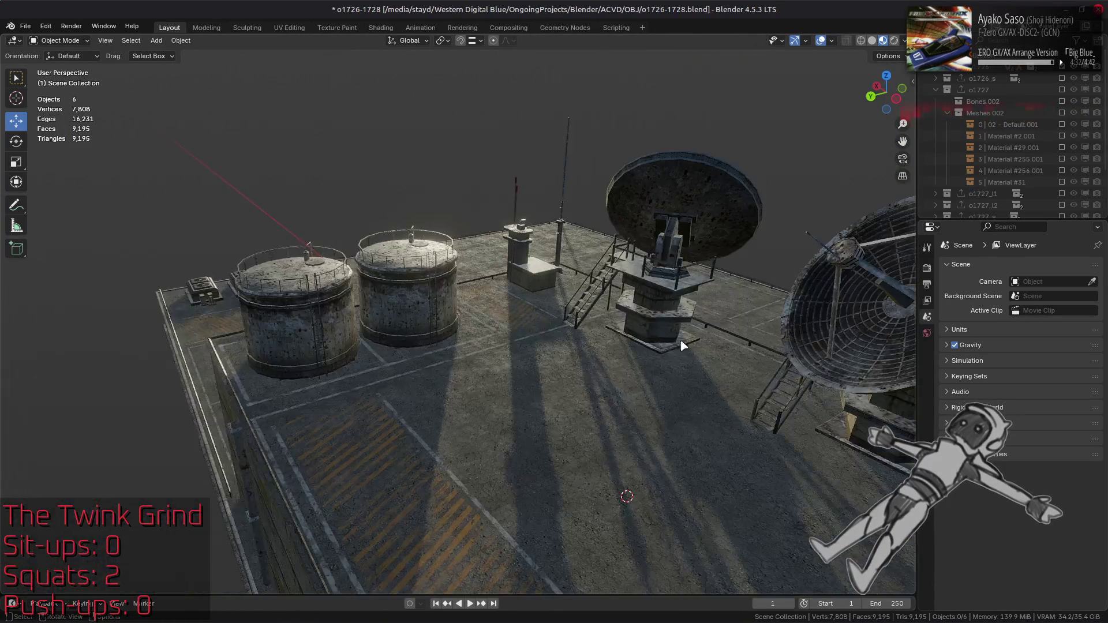
pyautogui.moveTo(683, 345)
pyautogui.mouseDown(button='middle')
pyautogui.moveTo(440, 310)
pyautogui.moveTo(388, 339)
pyautogui.moveTo(497, 283)
pyautogui.moveTo(490, 294)
pyautogui.moveTo(345, 305)
pyautogui.moveTo(528, 319)
pyautogui.moveTo(696, 364)
pyautogui.moveTo(329, 296)
pyautogui.moveTo(583, 237)
pyautogui.moveTo(634, 317)
pyautogui.moveTo(527, 262)
pyautogui.moveTo(515, 276)
pyautogui.moveTo(527, 280)
pyautogui.moveTo(518, 266)
pyautogui.moveTo(454, 256)
pyautogui.moveTo(490, 255)
pyautogui.moveTo(425, 254)
pyautogui.mouseUp(button='middle')
pyautogui.scroll(3, 444, 306)
pyautogui.click(389, 458)
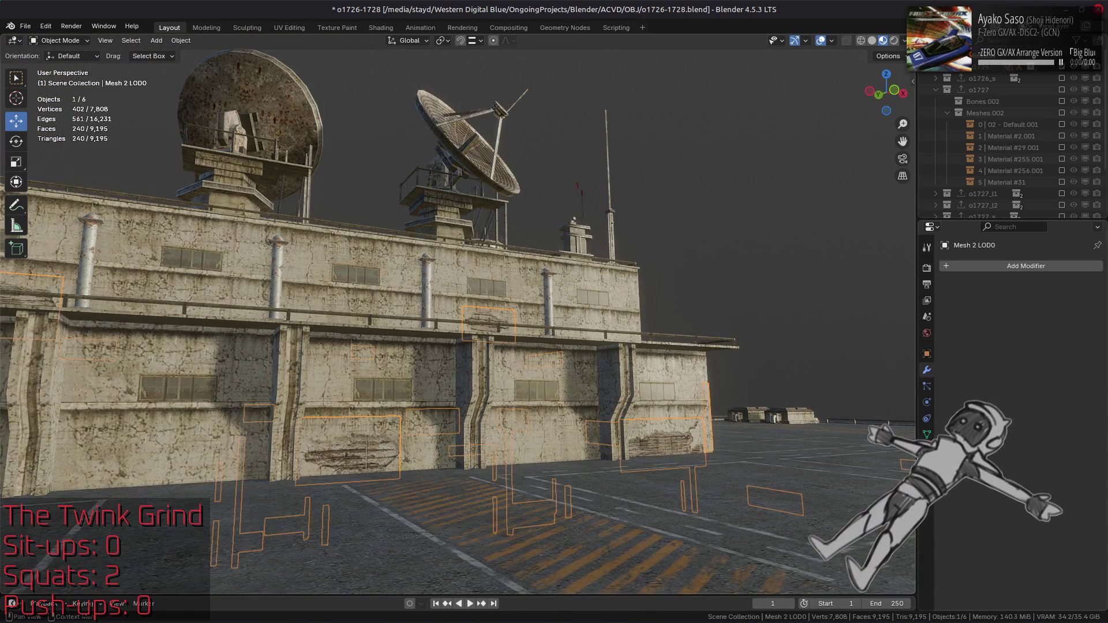
# - Enable EEVEE Raytracing and Fast GI Approximation, then view the building from a low side angle
pyautogui.hotkey('alt', 'a')
pyautogui.moveTo(618, 304)
pyautogui.mouseDown(button='middle')
pyautogui.moveTo(527, 258)
pyautogui.moveTo(453, 275)
pyautogui.moveTo(565, 289)
pyautogui.moveTo(404, 297)
pyautogui.moveTo(611, 306)
pyautogui.moveTo(538, 262)
pyautogui.moveTo(910, 270)
pyautogui.mouseUp(button='middle')
pyautogui.click(927, 268)
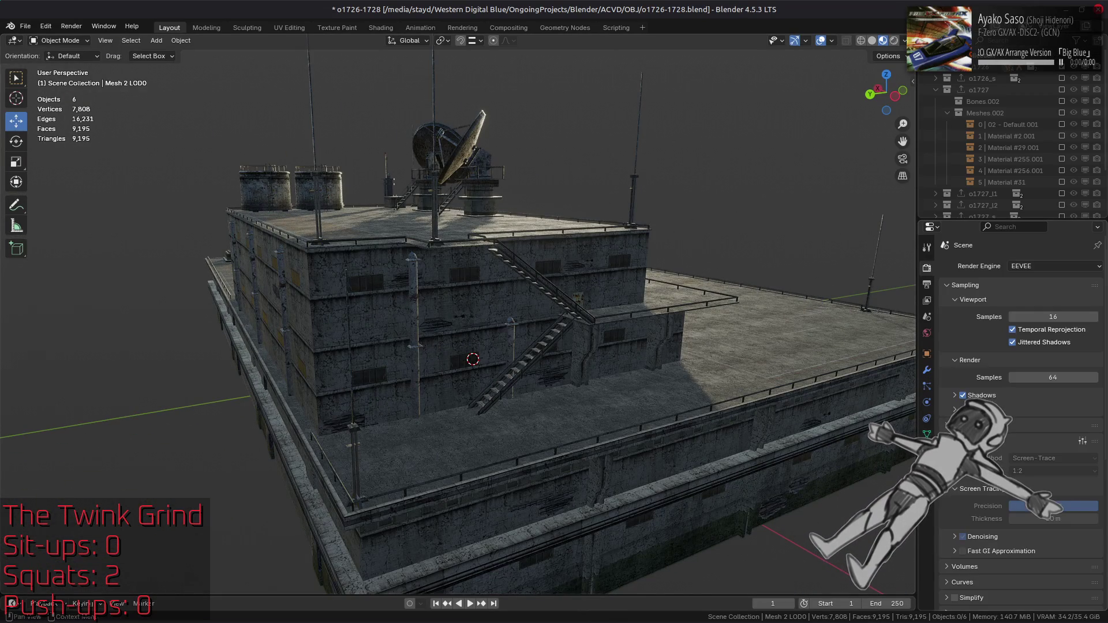
pyautogui.click(956, 425)
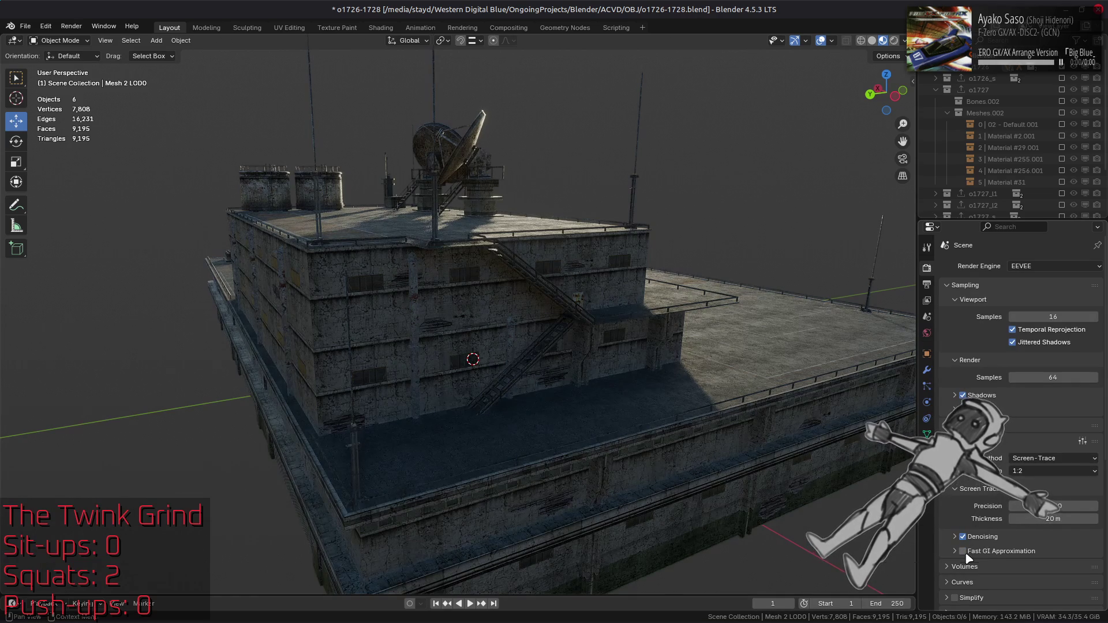
pyautogui.click(968, 555)
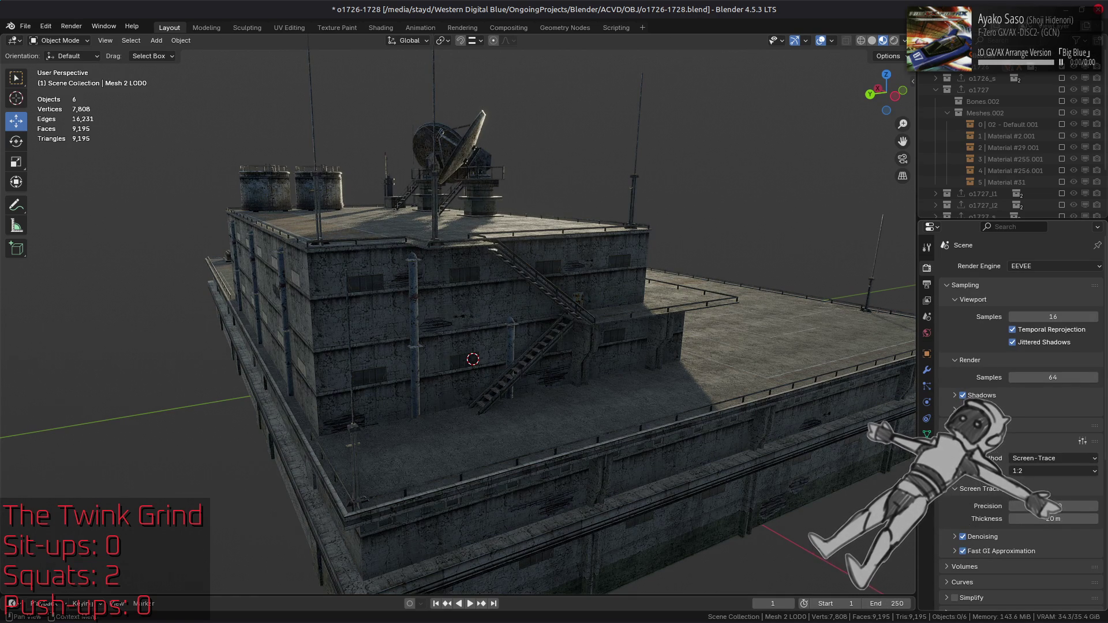
pyautogui.moveTo(609, 384)
pyautogui.mouseDown(button='middle')
pyautogui.moveTo(668, 372)
pyautogui.moveTo(612, 377)
pyautogui.moveTo(623, 378)
pyautogui.mouseUp(button='middle')
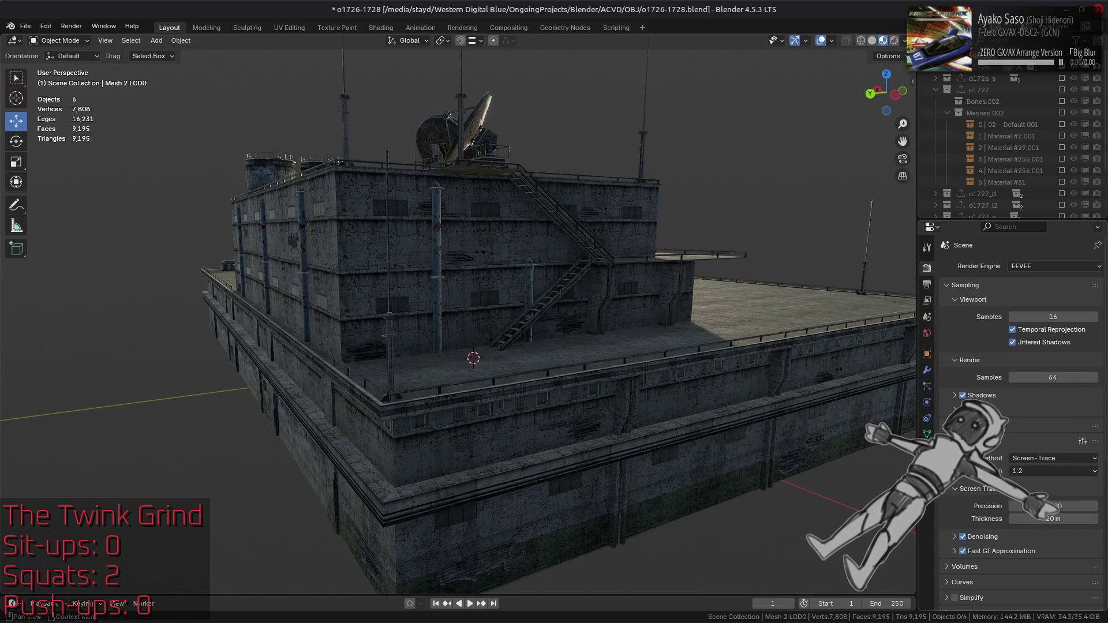
pyautogui.moveTo(732, 348)
pyautogui.mouseDown(button='middle')
pyautogui.moveTo(730, 369)
pyautogui.moveTo(729, 339)
pyautogui.mouseUp(button='middle')
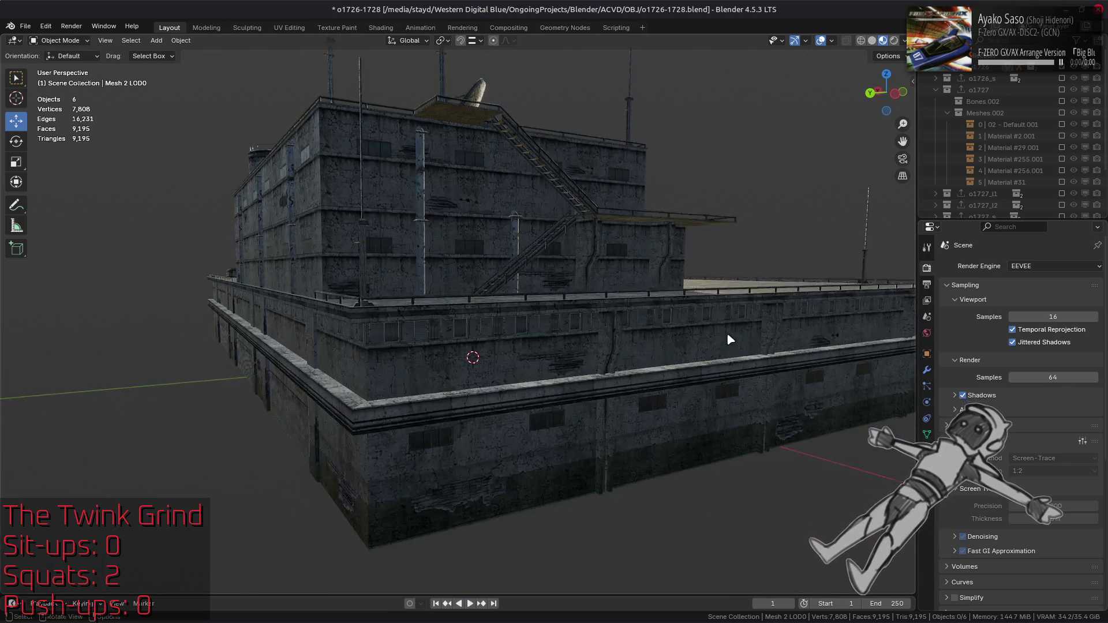
# - Preview the building under two different HDRIs, ending on a darker one, with raytracing on
pyautogui.click(888, 41)
pyautogui.click(929, 144)
pyautogui.click(941, 179)
pyautogui.click(898, 135)
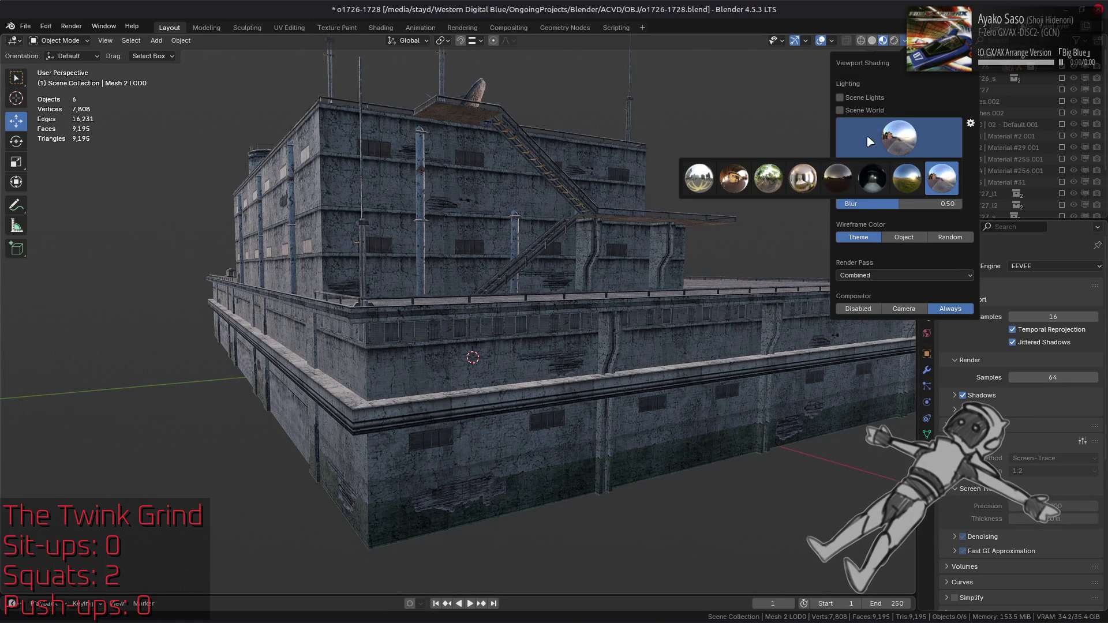
pyautogui.click(843, 179)
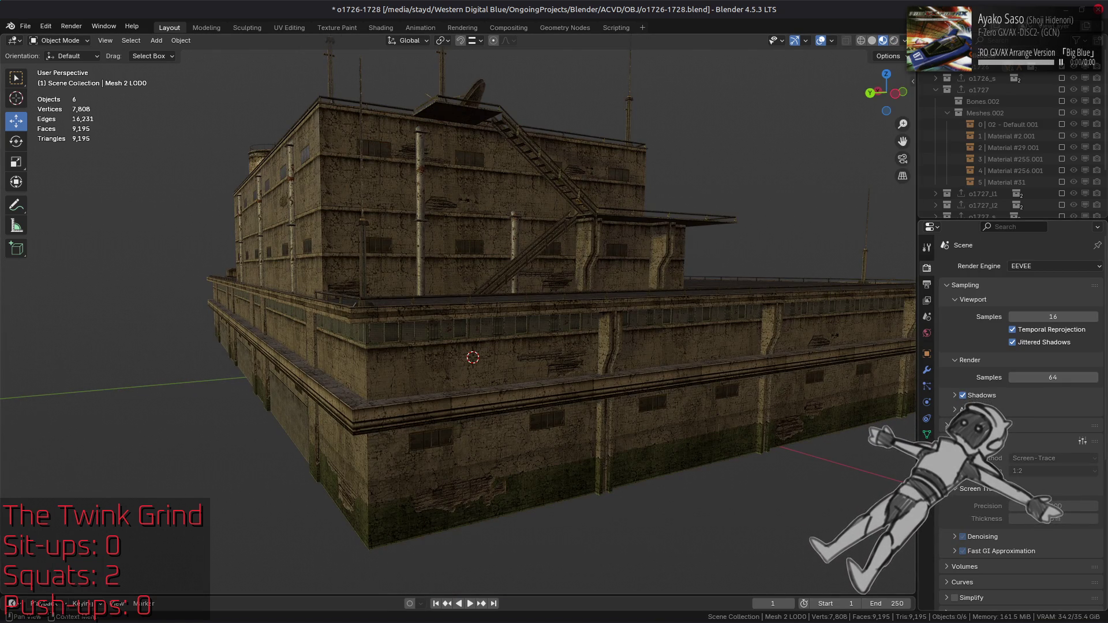
pyautogui.click(955, 425)
# - Cycle through the brighter, second and forest HDRIs before returning to the first HDRI
pyautogui.click(904, 41)
pyautogui.click(898, 135)
pyautogui.click(805, 179)
pyautogui.click(898, 137)
pyautogui.click(734, 179)
pyautogui.click(899, 137)
pyautogui.click(768, 180)
pyautogui.click(899, 136)
pyautogui.click(691, 181)
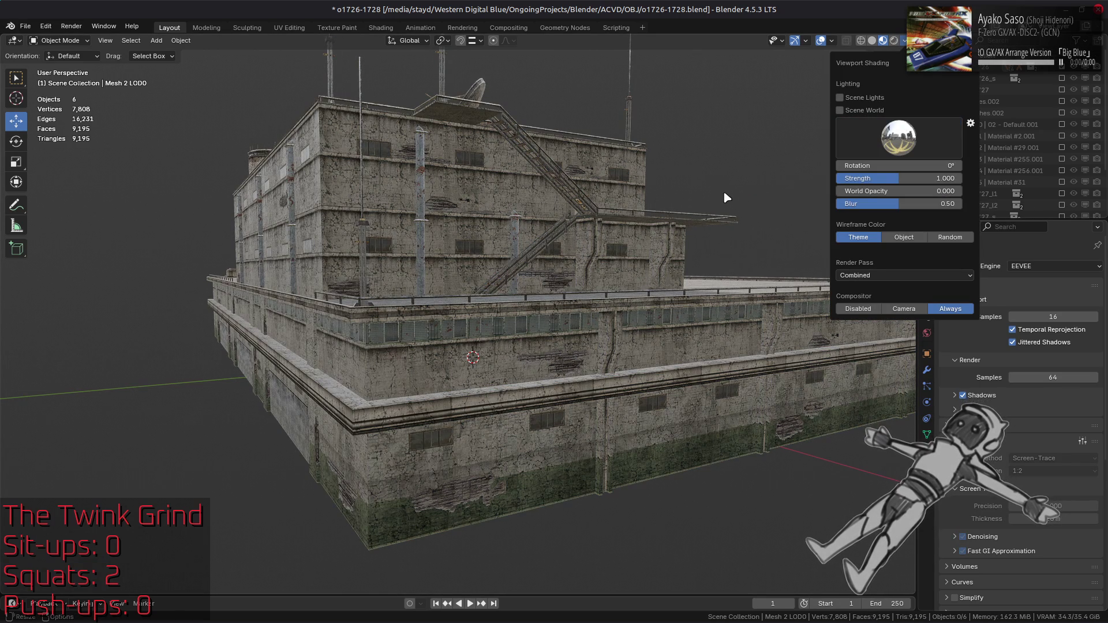
# - Toggle raytracing off and back on, viewing across the roof
pyautogui.click(963, 425)
pyautogui.hotkey('ctrl', 'z')
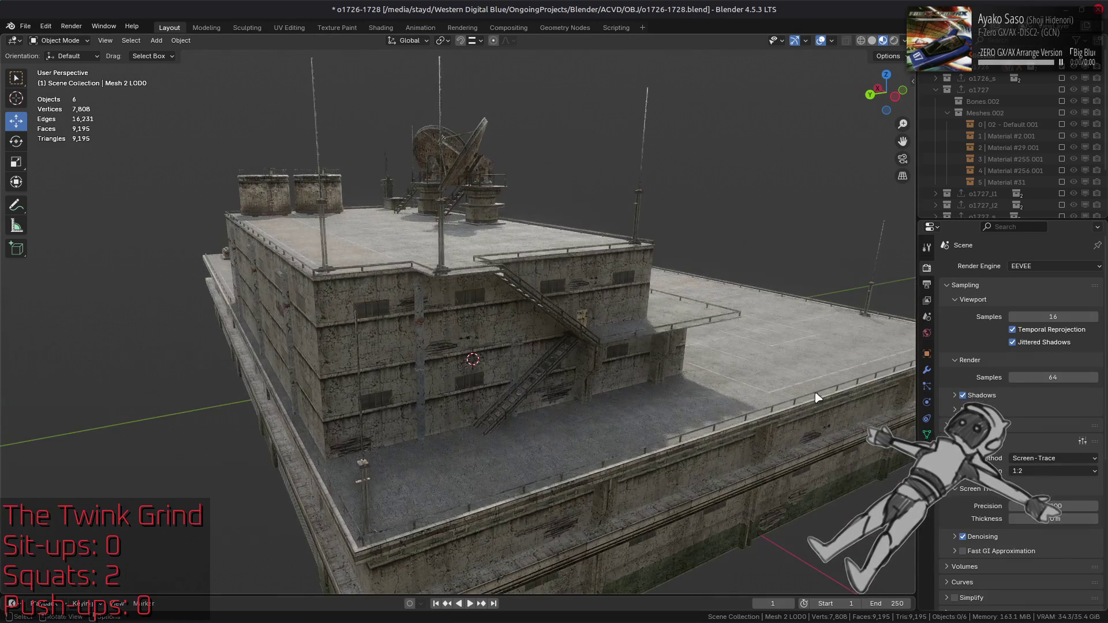
pyautogui.click(963, 426)
pyautogui.moveTo(750, 353)
pyautogui.mouseDown(button='middle')
pyautogui.moveTo(618, 354)
pyautogui.moveTo(896, 423)
pyautogui.mouseUp(button='middle')
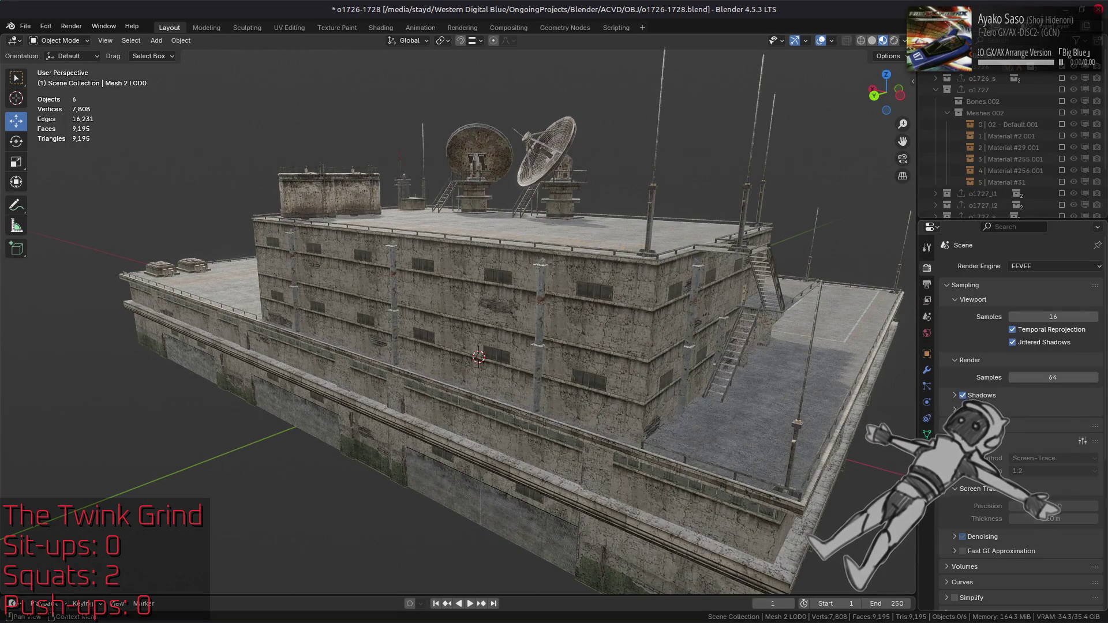
# - Try Fast GI with the Global Illumination method, then turn Fast GI and raytracing off
pyautogui.click(963, 551)
pyautogui.click(981, 553)
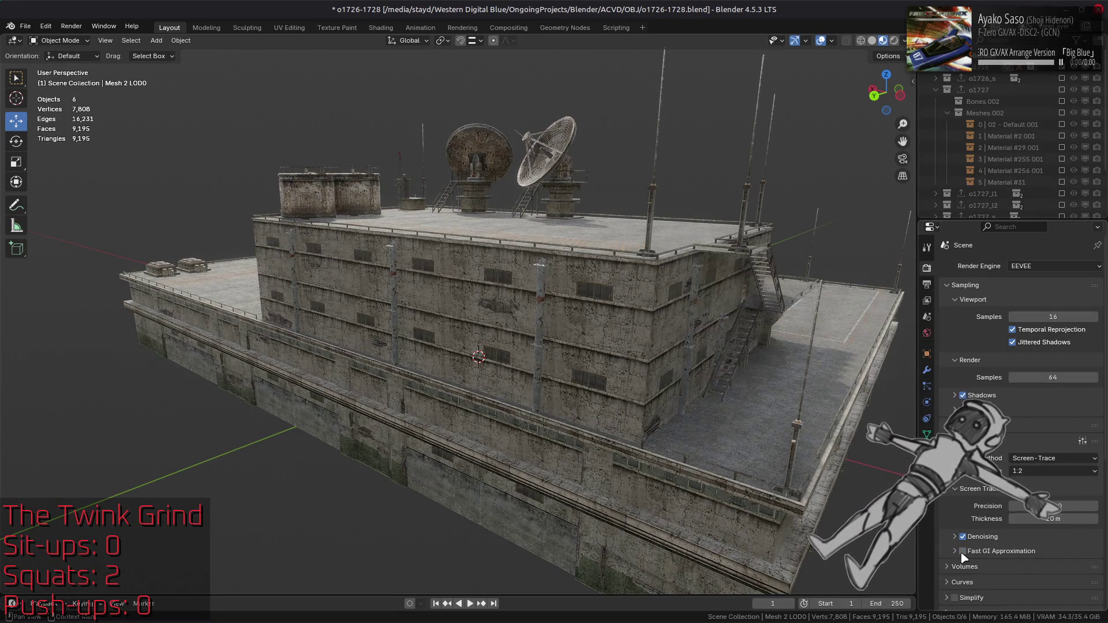
pyautogui.click(1039, 583)
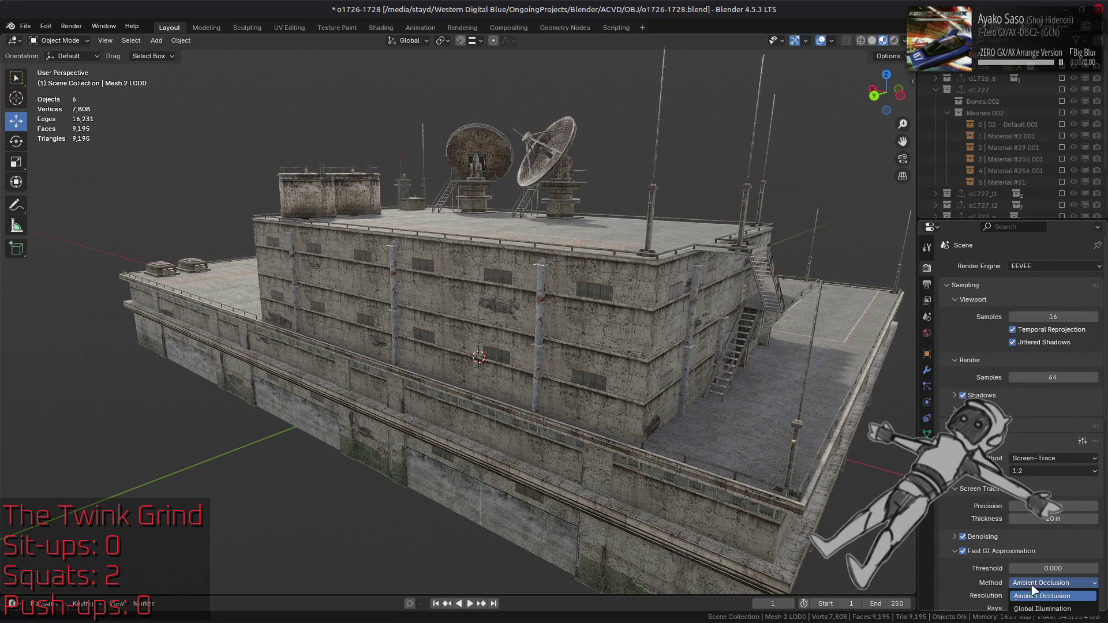
pyautogui.click(1038, 605)
pyautogui.hotkey('ctrl', 'z')
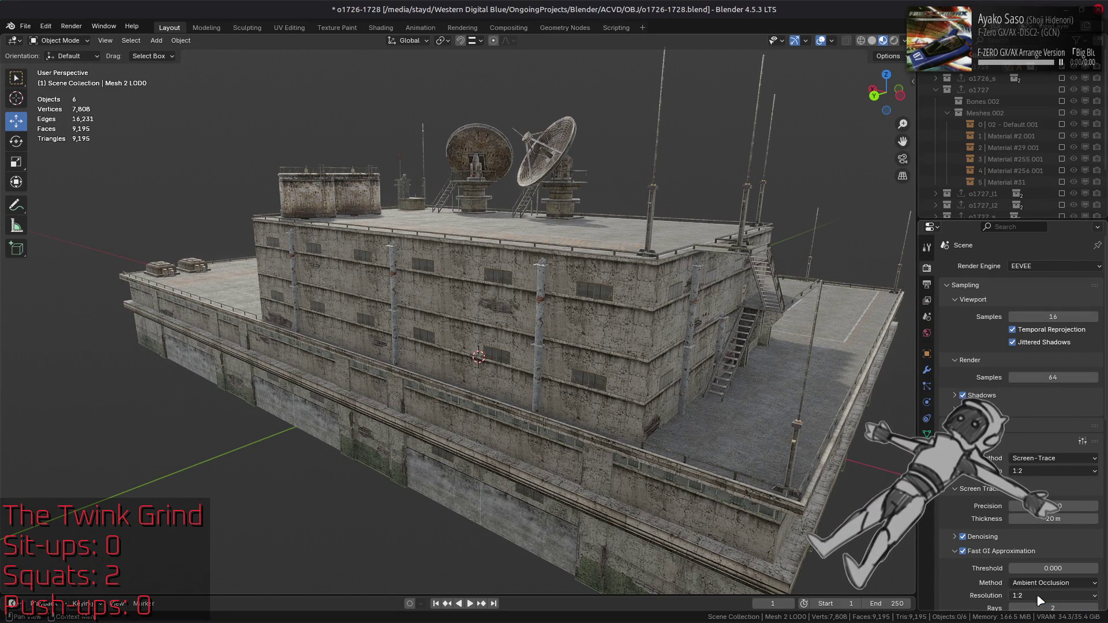
pyautogui.click(973, 555)
pyautogui.click(975, 553)
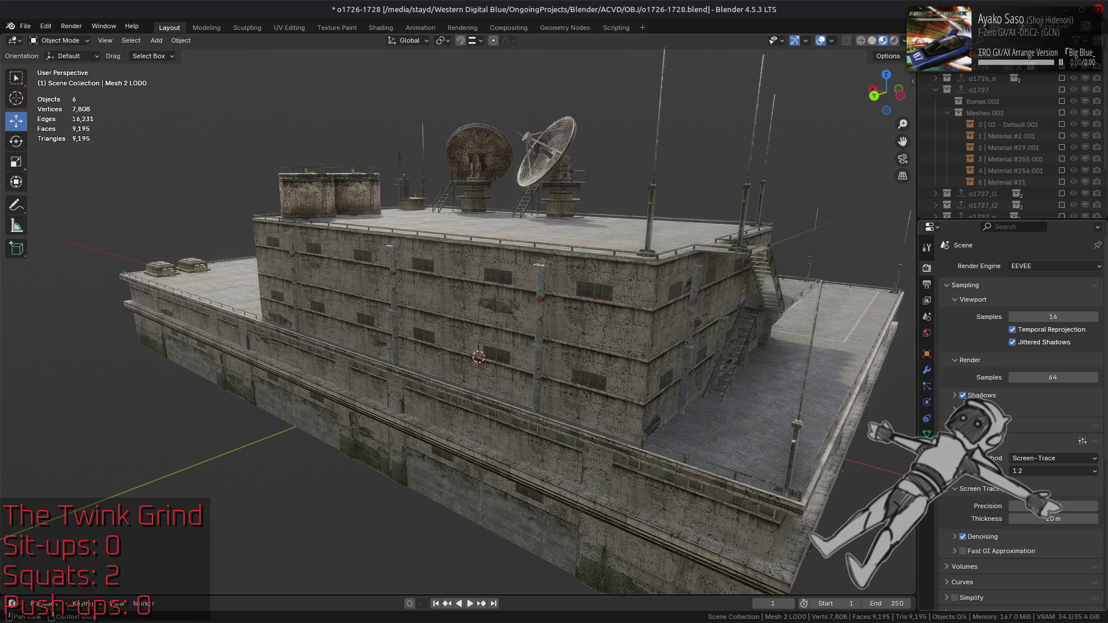
pyautogui.click(963, 425)
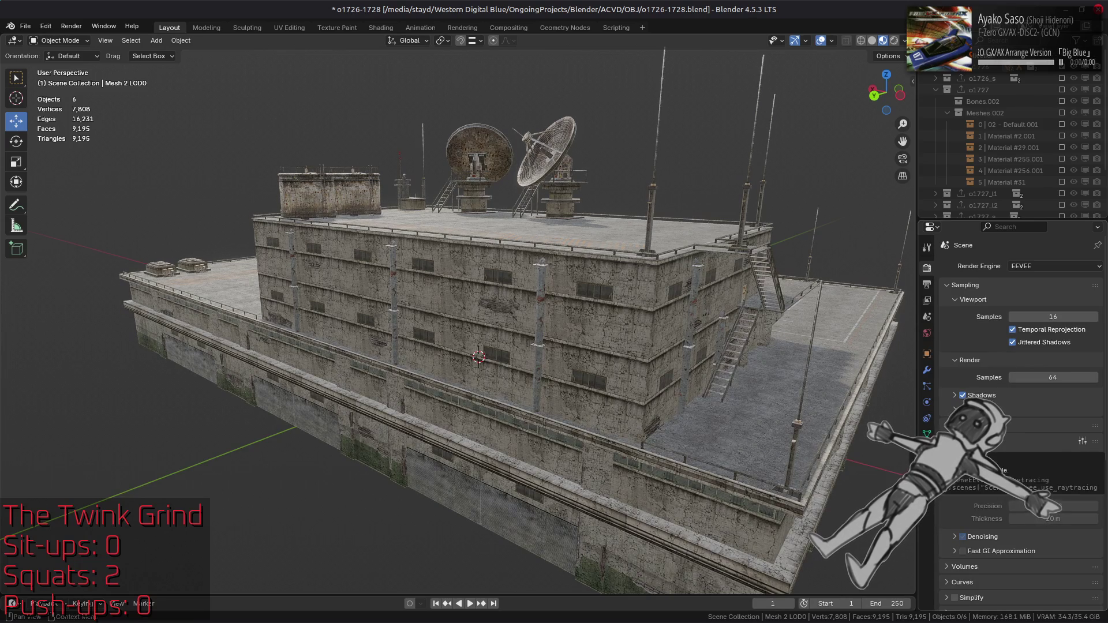
# - Switch to a darker HDRI, view the rooftop, and save o1726-1728.blend
pyautogui.click(922, 138)
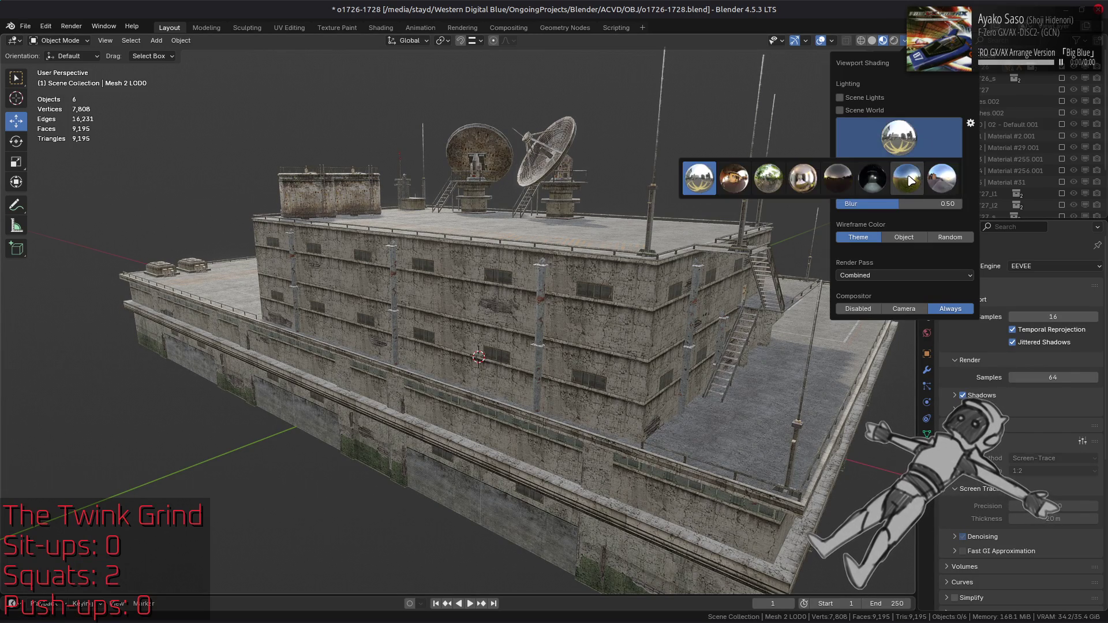
pyautogui.click(908, 178)
pyautogui.moveTo(664, 190)
pyautogui.mouseDown(button='middle')
pyautogui.moveTo(588, 193)
pyautogui.moveTo(623, 226)
pyautogui.mouseUp(button='middle')
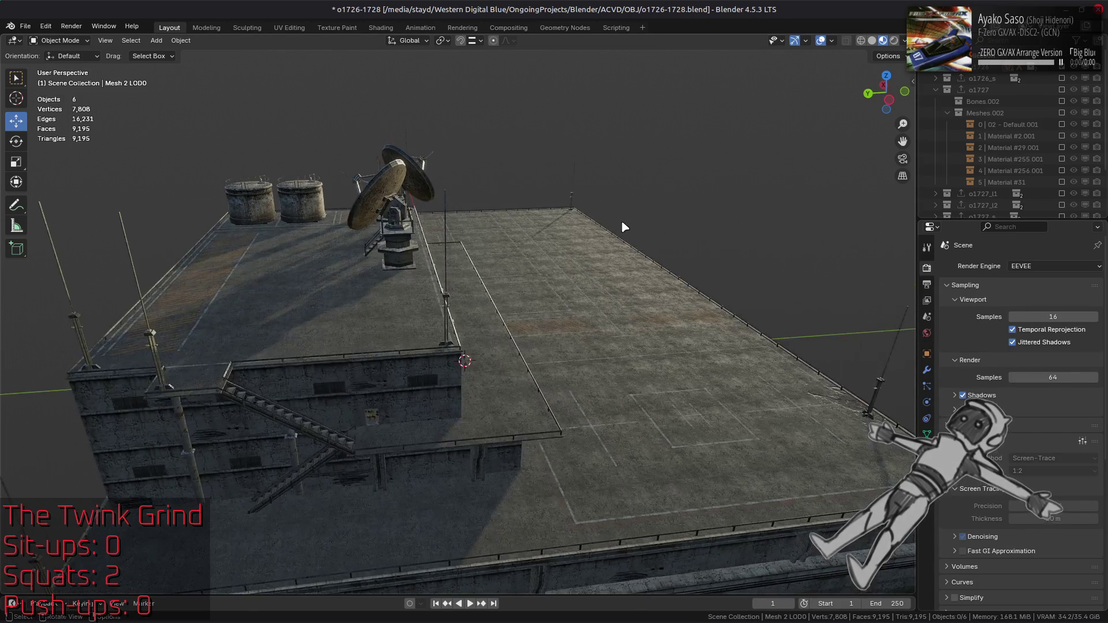
pyautogui.hotkey('ctrl', 's')
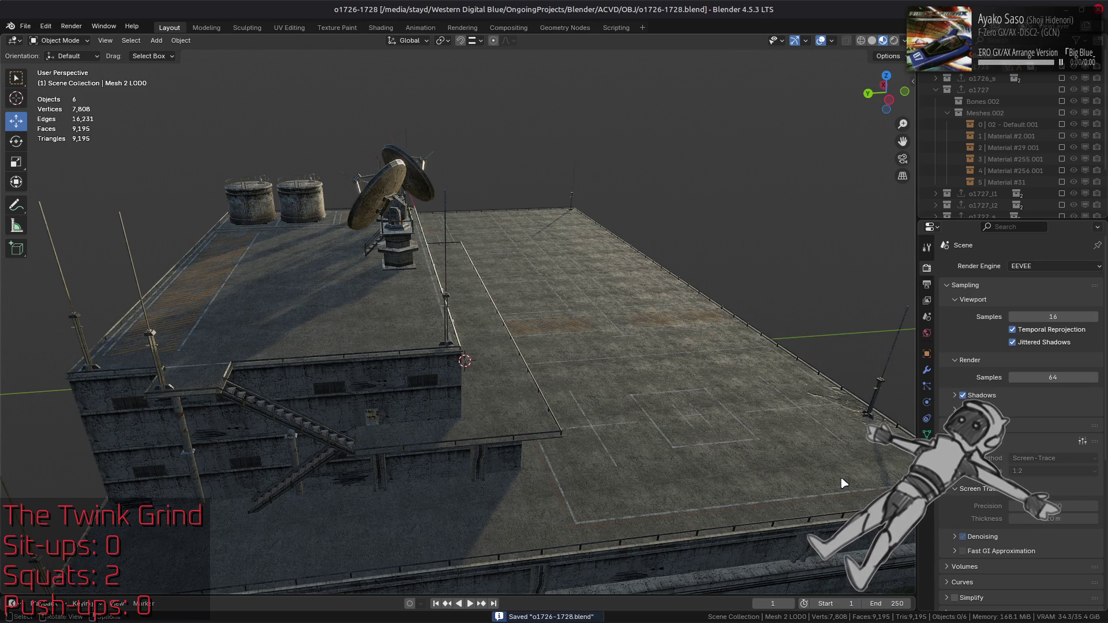
pyautogui.moveTo(58, 621)
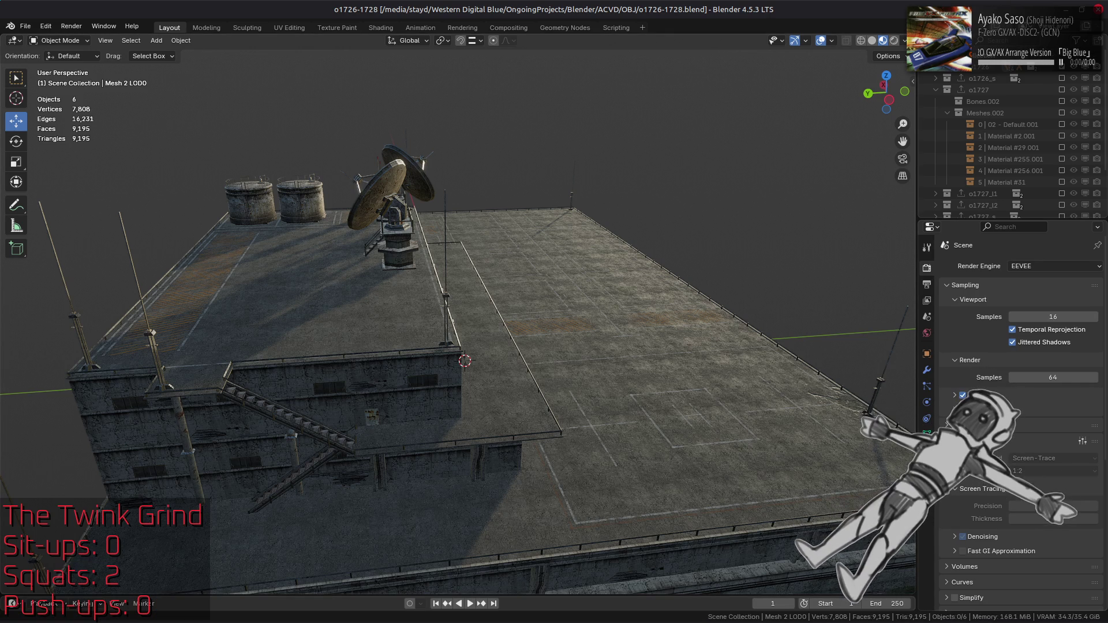